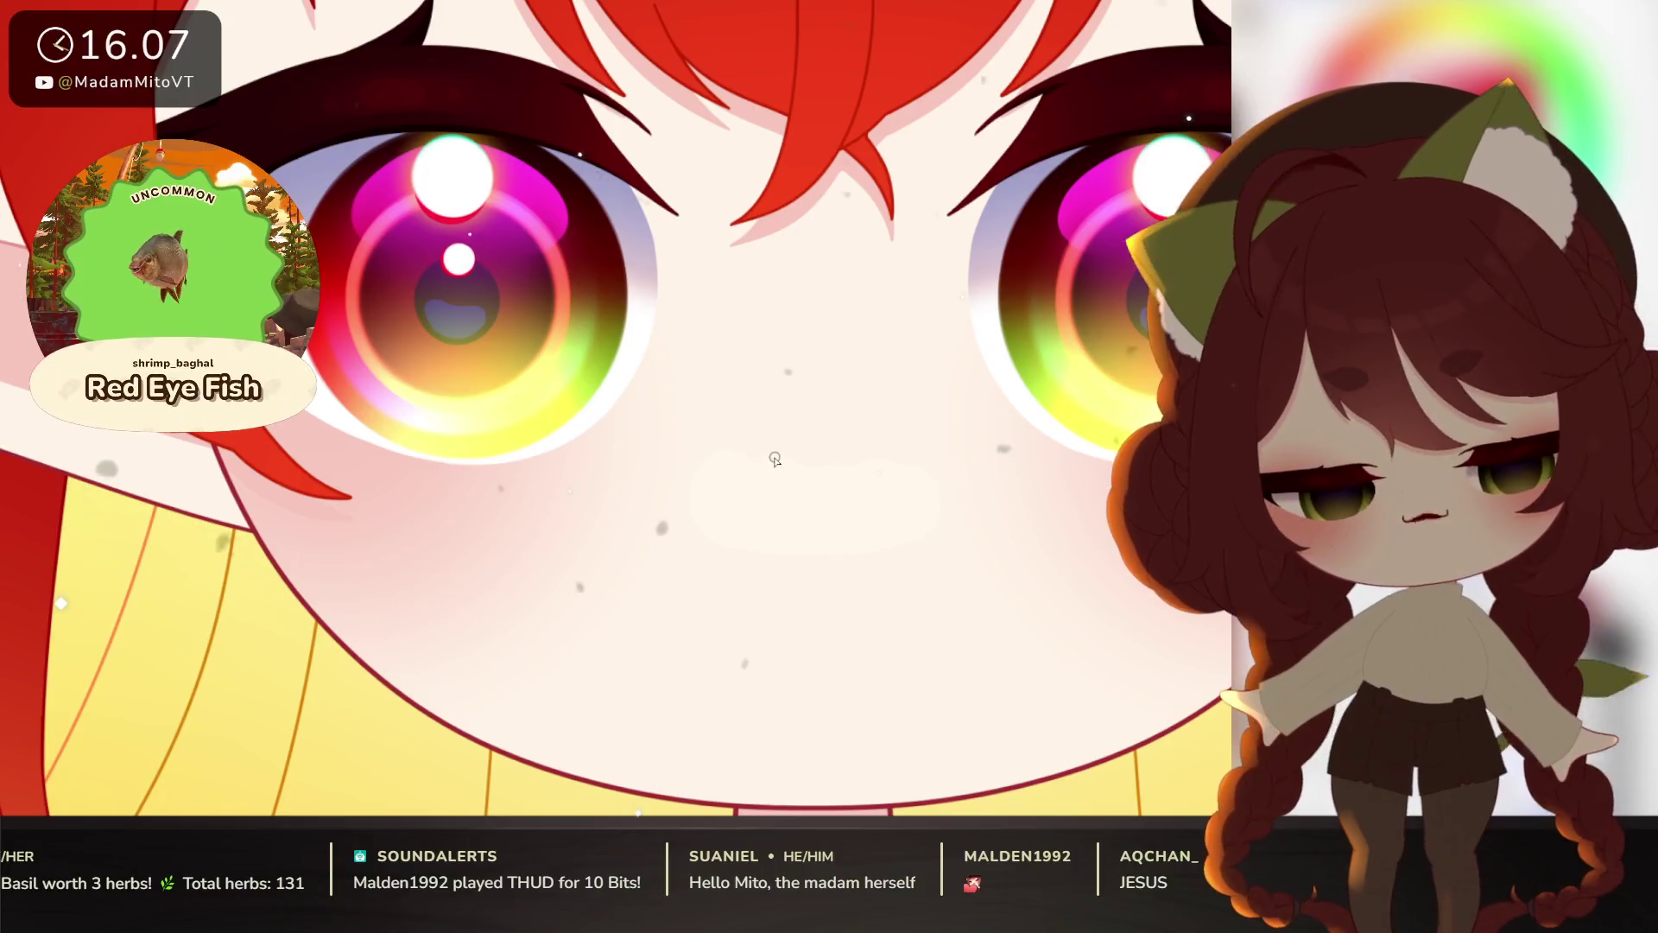
# Step: Draw the dark red upper and lower mouth curves, redoing the lower one into a sideways '3'
pyautogui.moveTo(774, 458)
pyautogui.mouseDown()
pyautogui.moveTo(753, 491)
pyautogui.moveTo(758, 540)
pyautogui.mouseUp()
pyautogui.hotkey('ctrl', 'z')
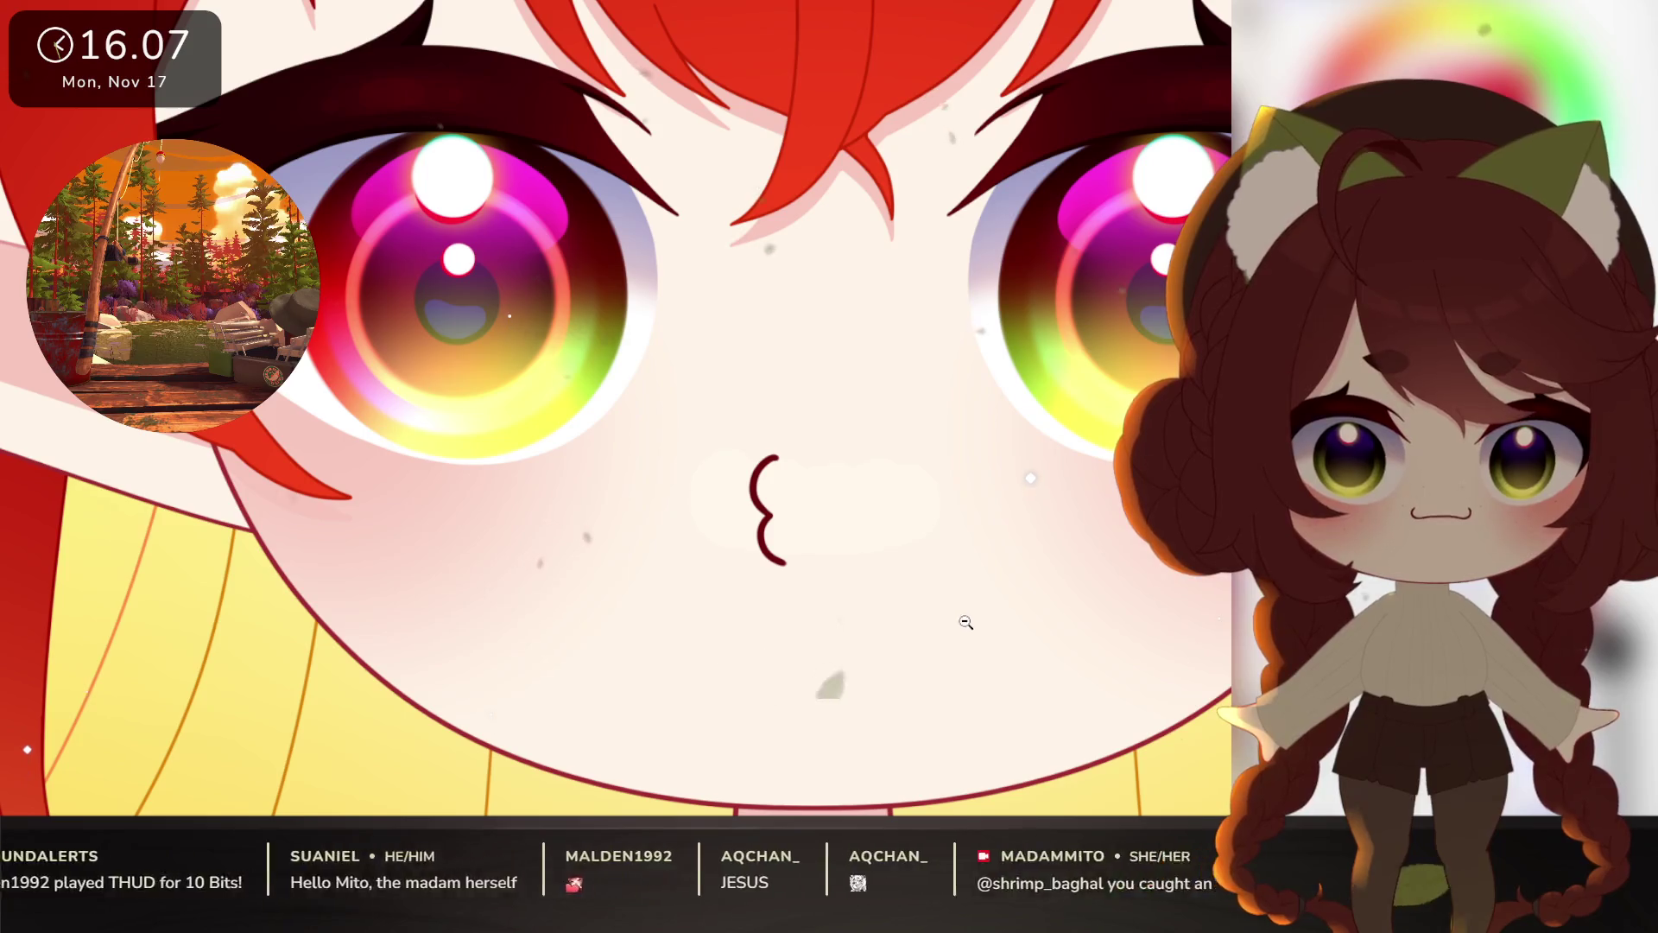
pyautogui.scroll(-5, 965, 622)
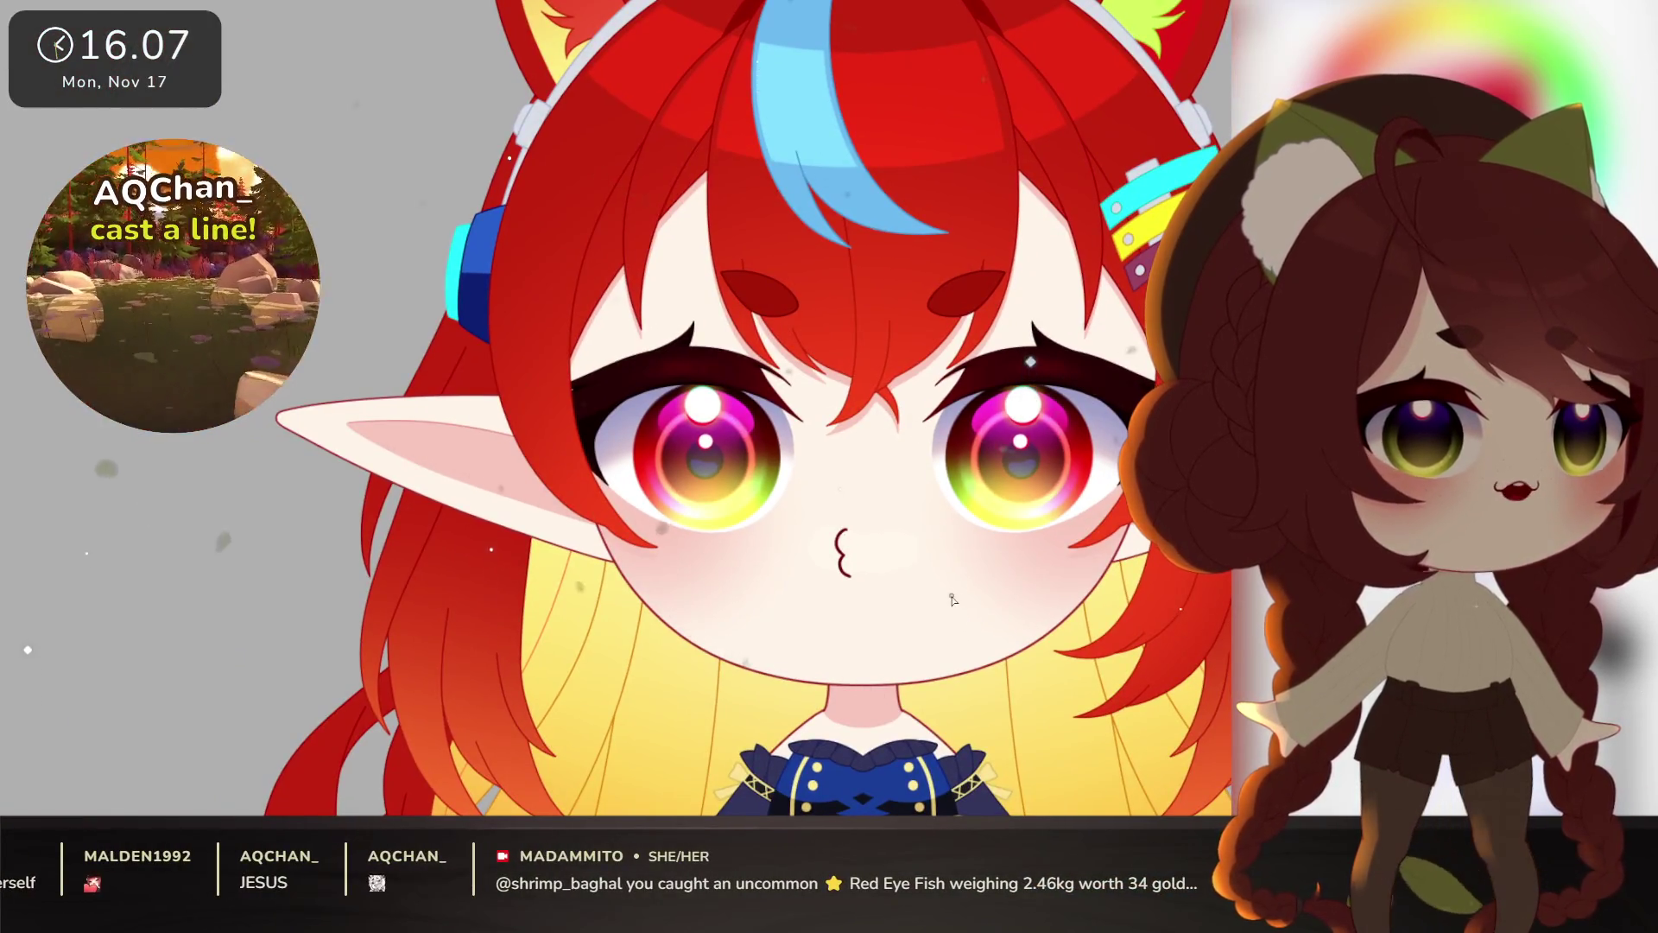
pyautogui.scroll(3, 951, 600)
pyautogui.scroll(2, 865, 500)
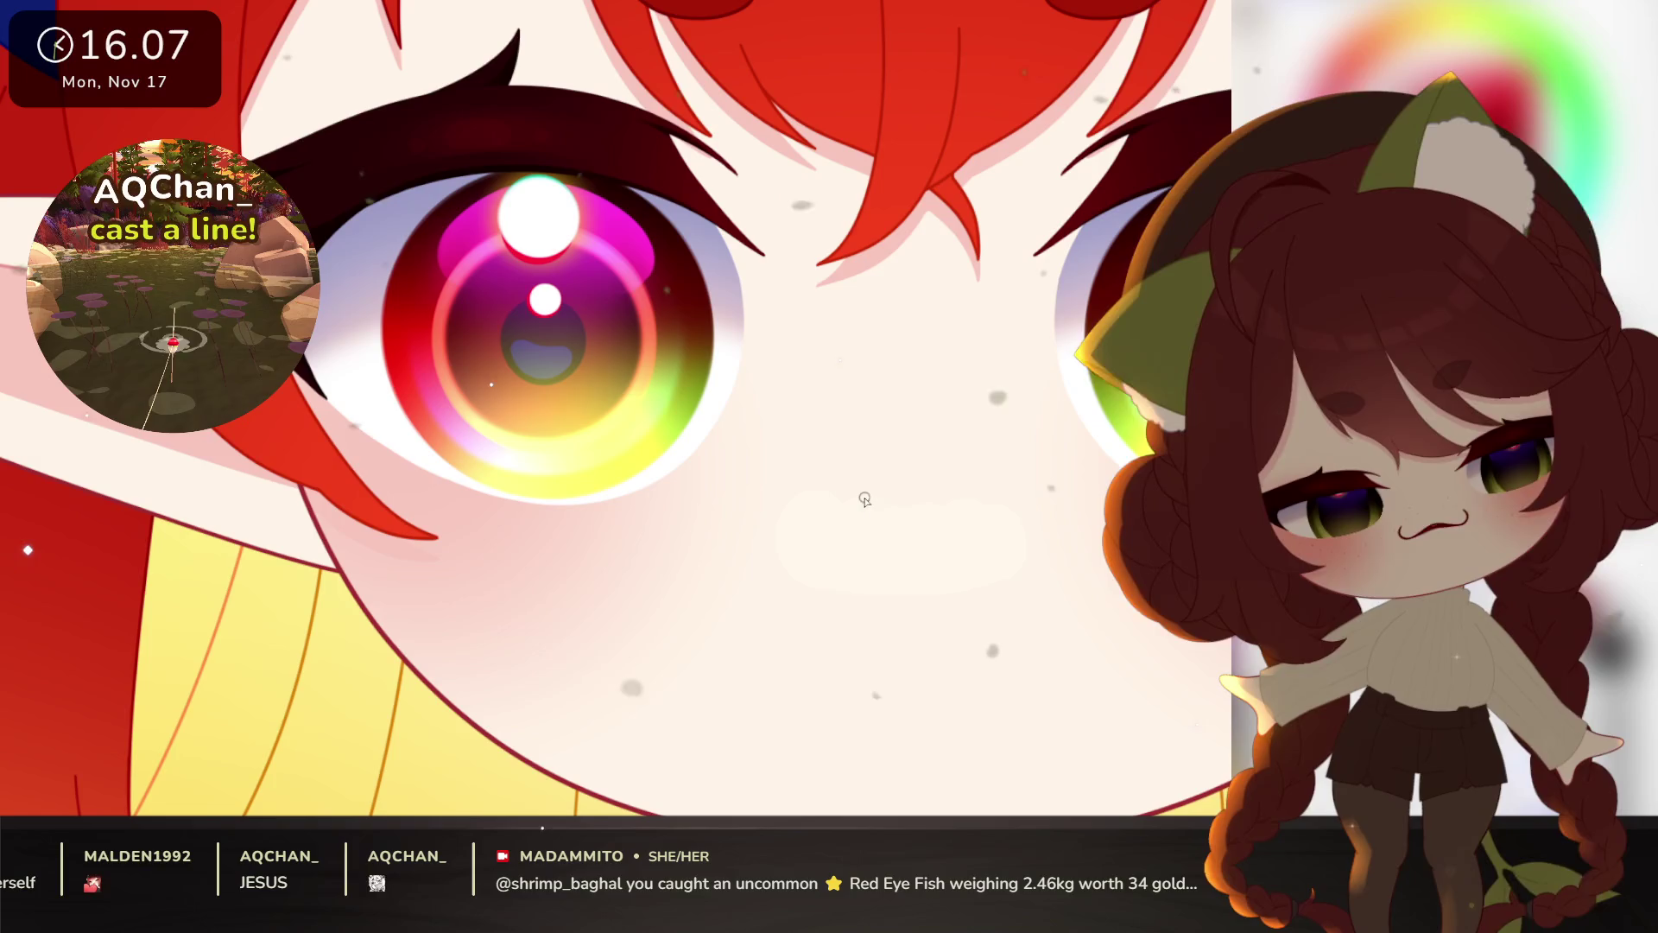
pyautogui.moveTo(864, 490); pyautogui.dragTo(872, 562)
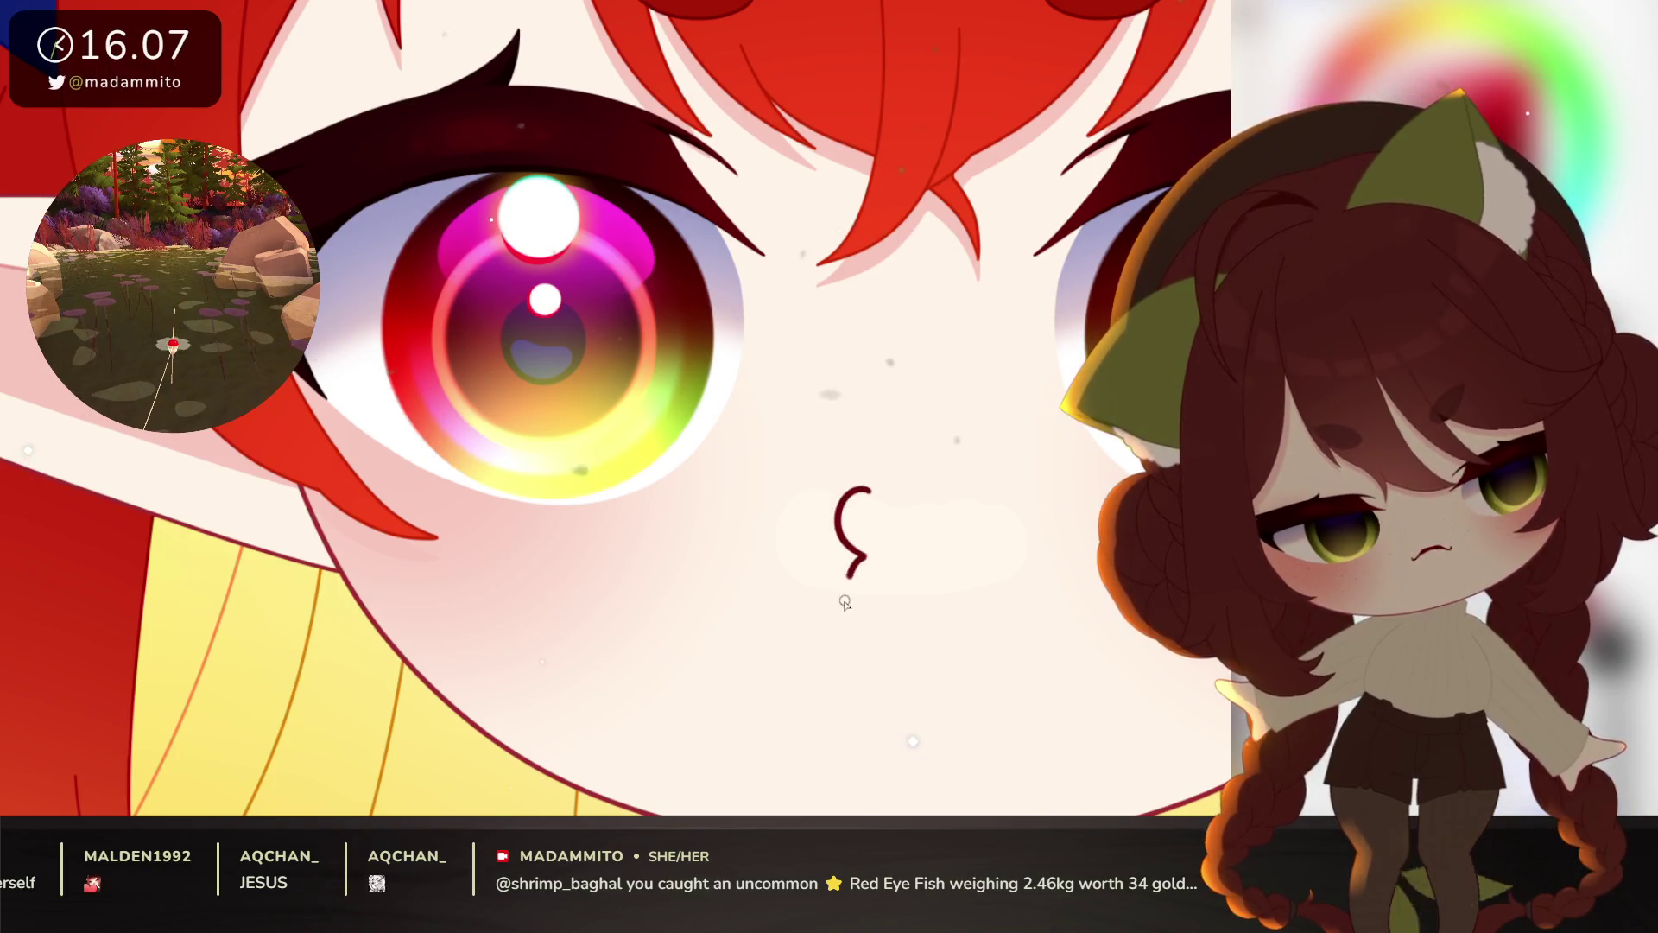
pyautogui.moveTo(855, 561); pyautogui.dragTo(881, 603)
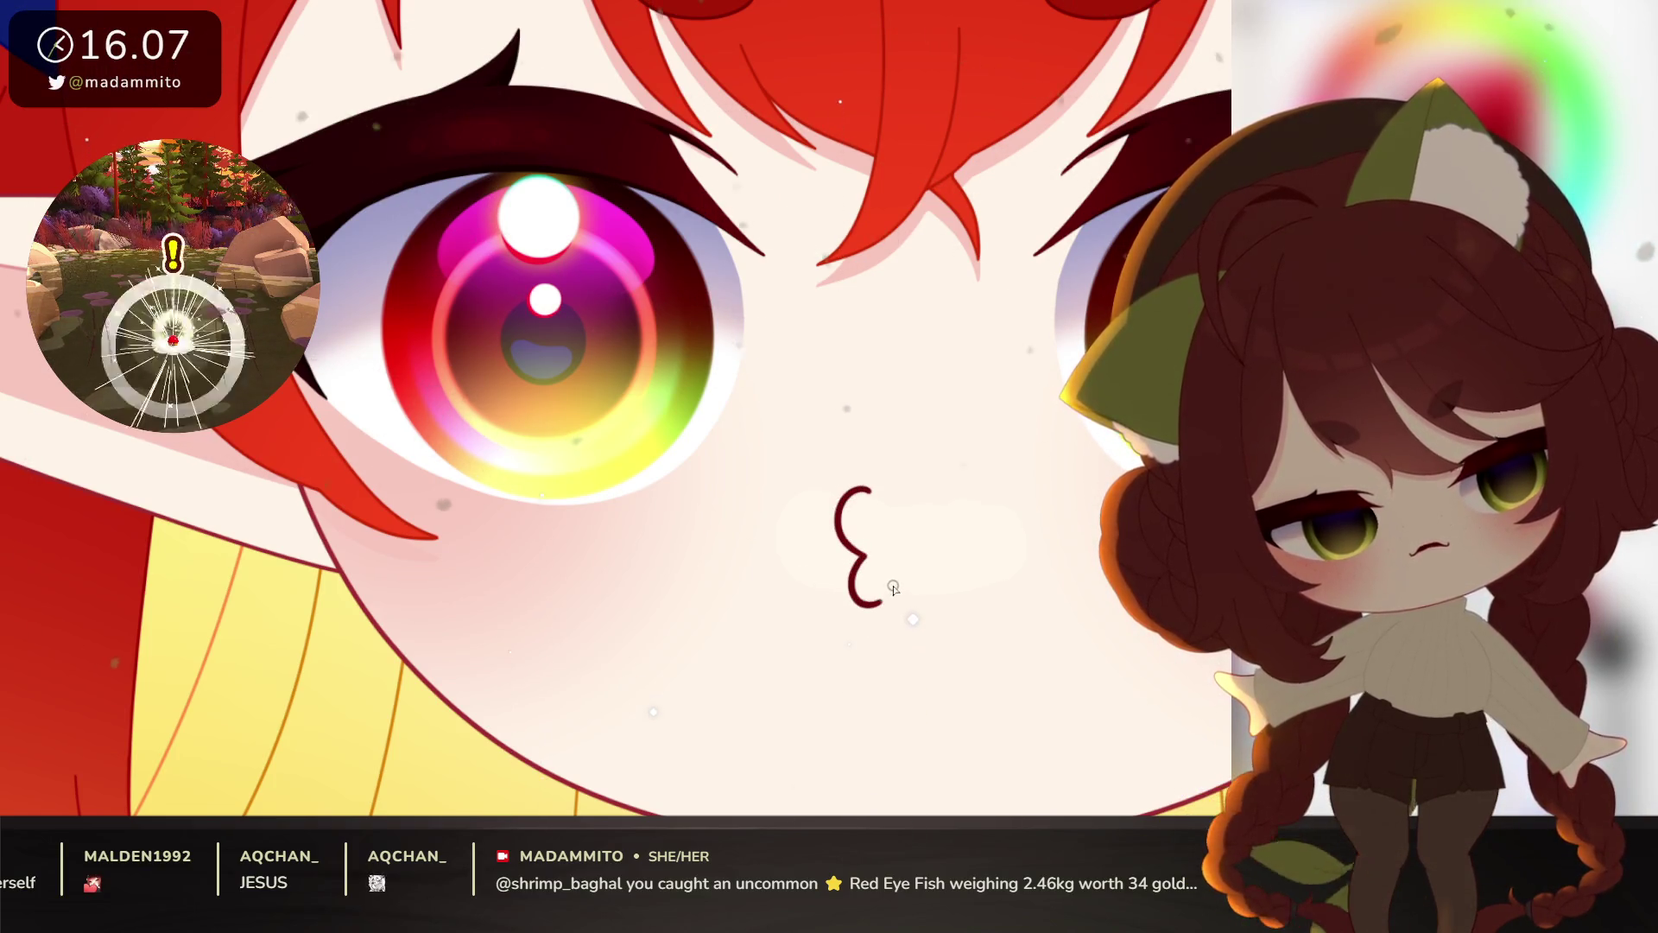
pyautogui.scroll(-3, 920, 537)
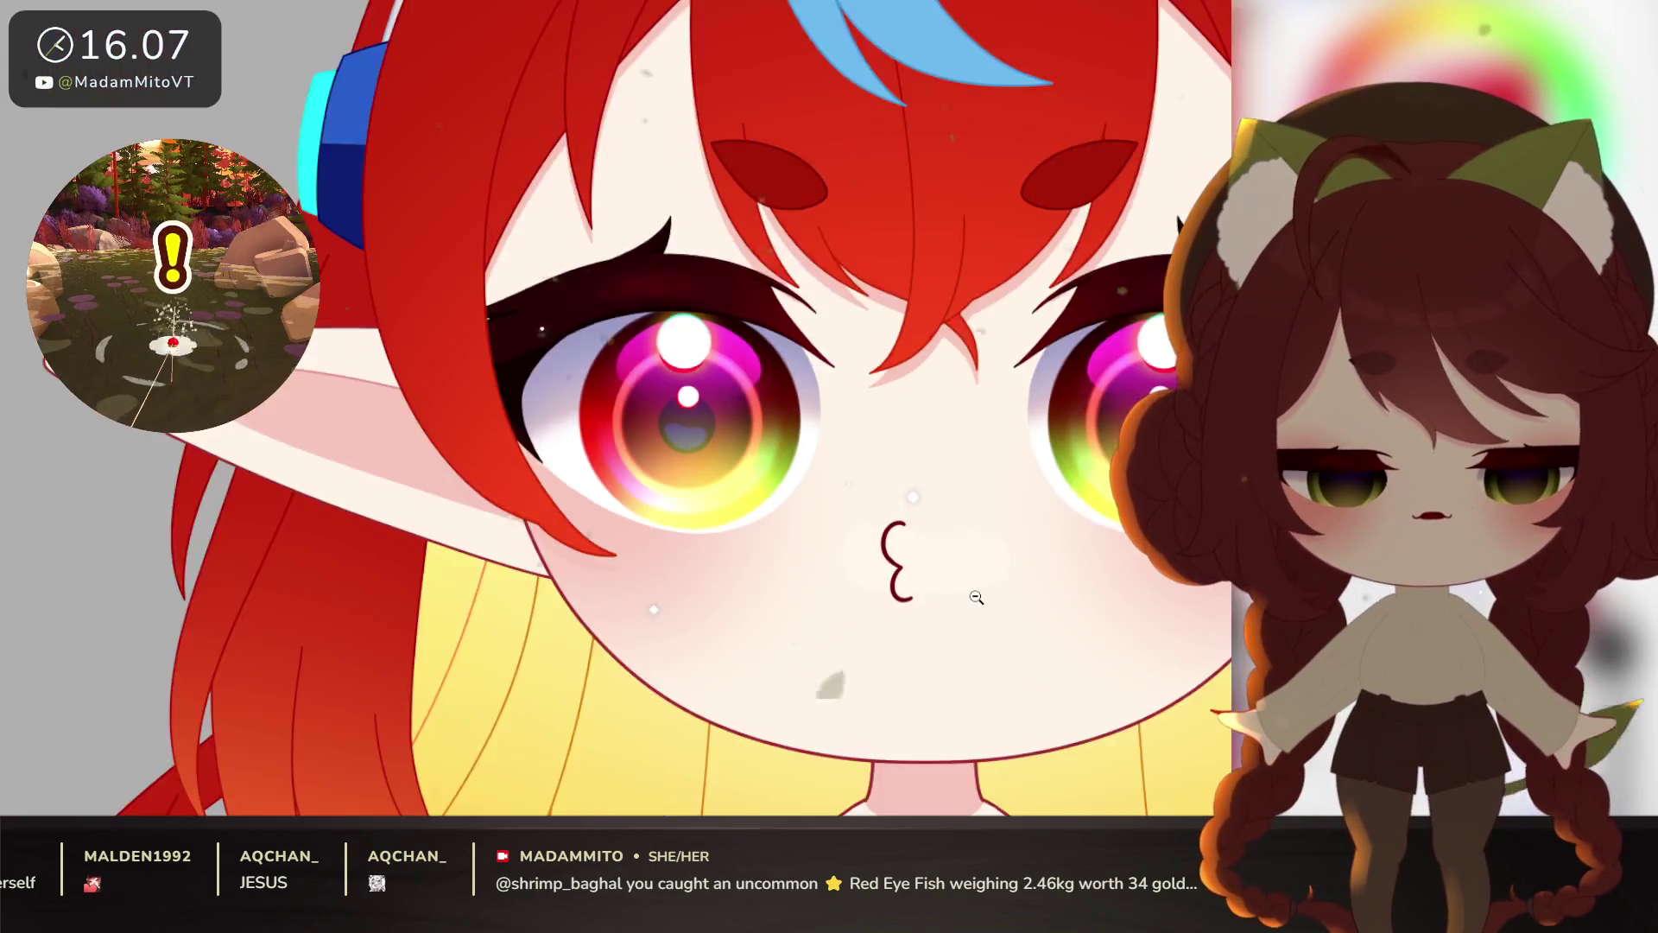
pyautogui.scroll(-2, 919, 537)
pyautogui.scroll(1, 1033, 675)
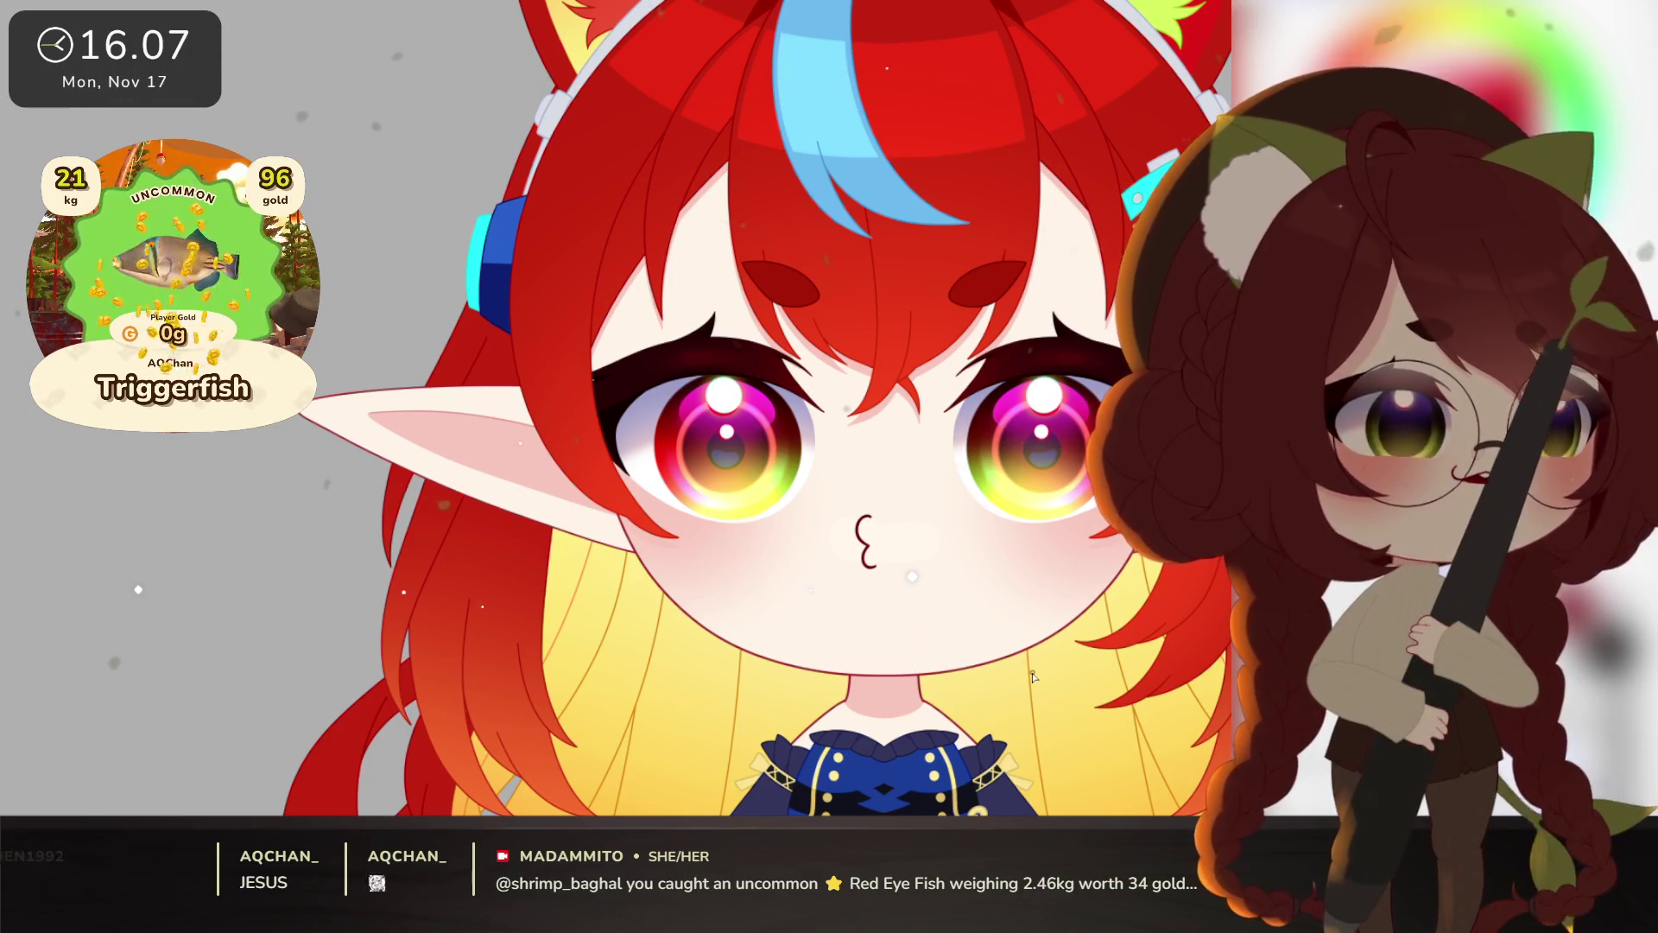
pyautogui.moveTo(1033, 675)
pyautogui.mouseDown()
pyautogui.moveTo(995, 619)
pyautogui.moveTo(891, 645)
pyautogui.mouseUp()
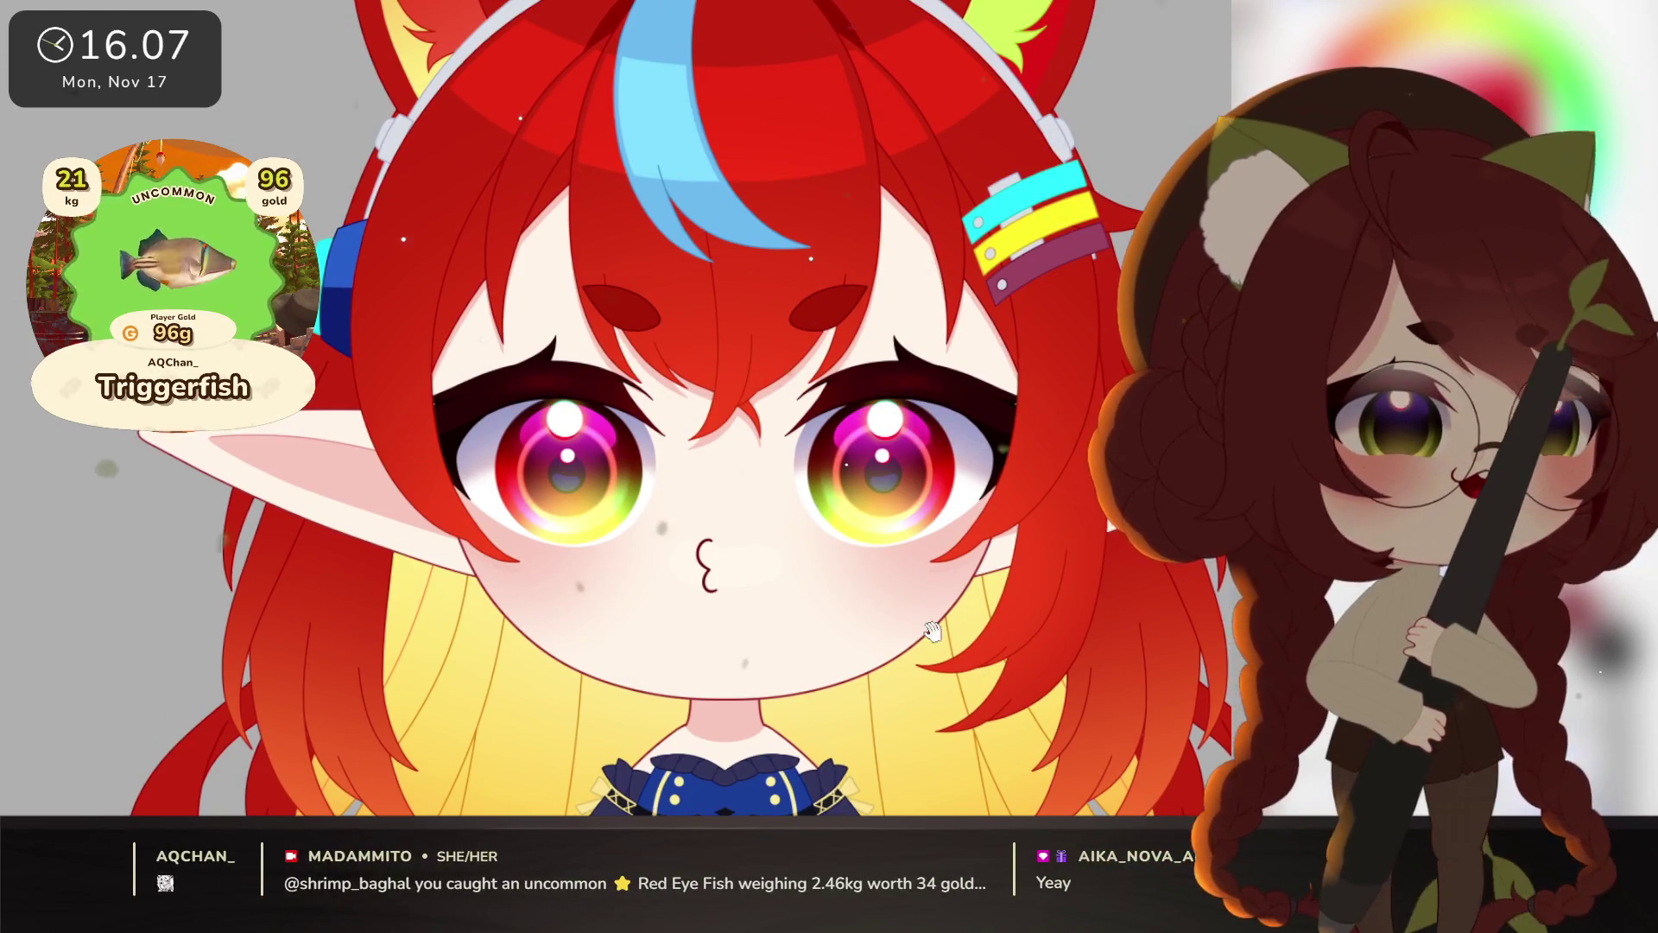
pyautogui.moveTo(1020, 632); pyautogui.dragTo(1036, 612)
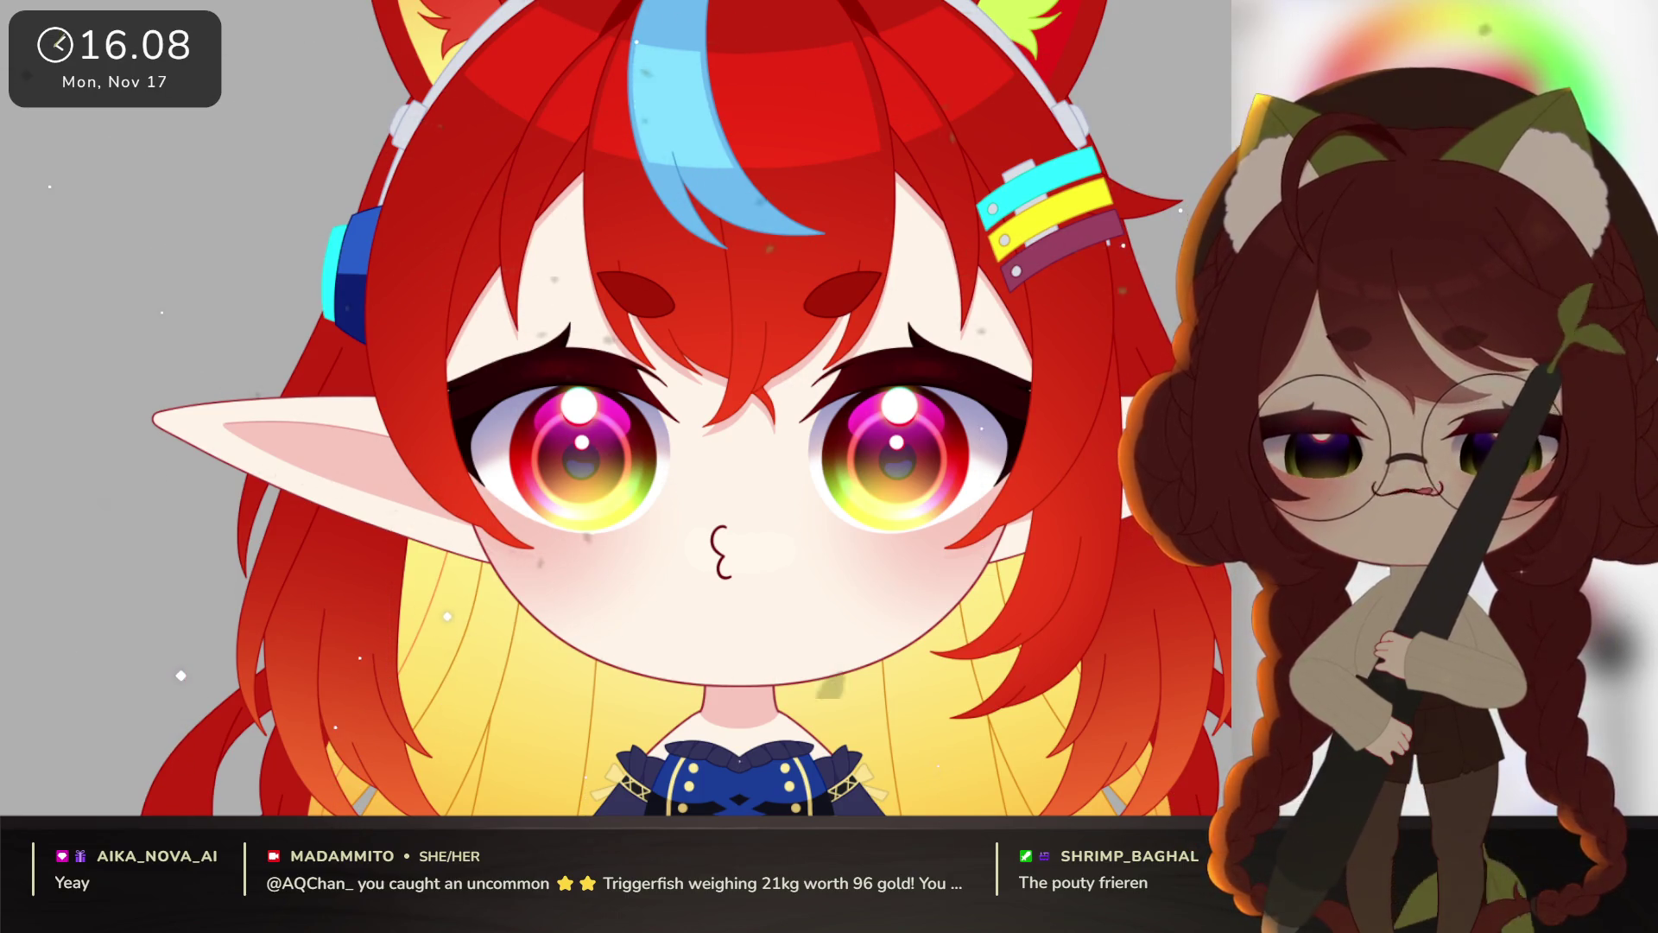
pyautogui.scroll(2, 856, 356)
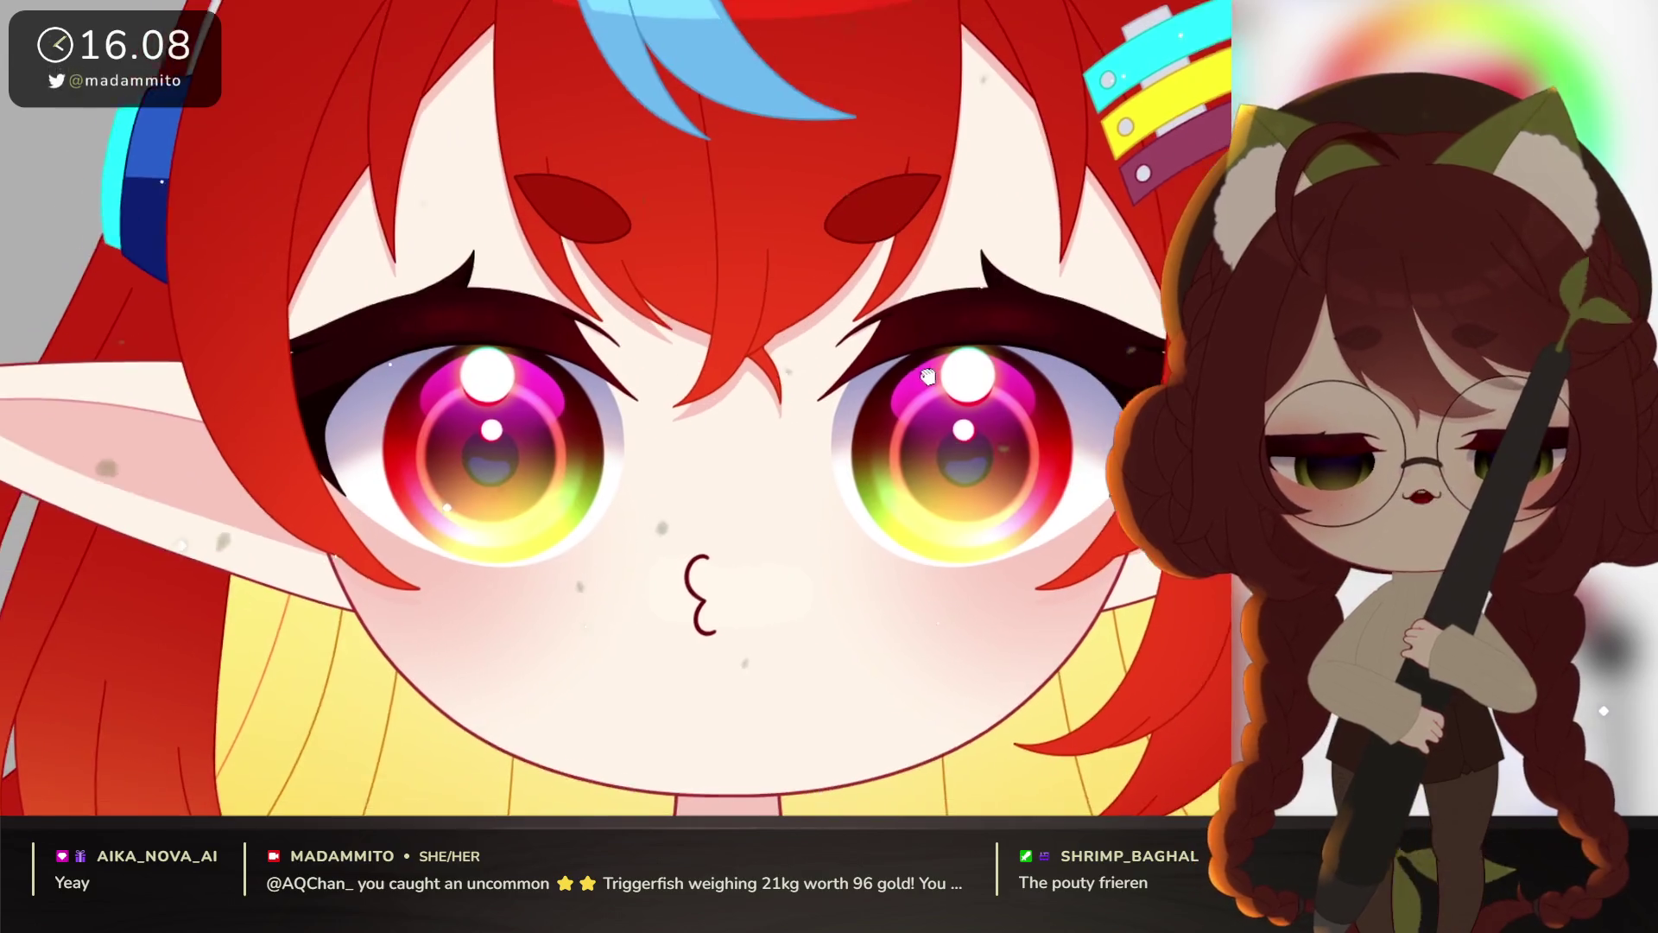
pyautogui.scroll(1, 867, 221)
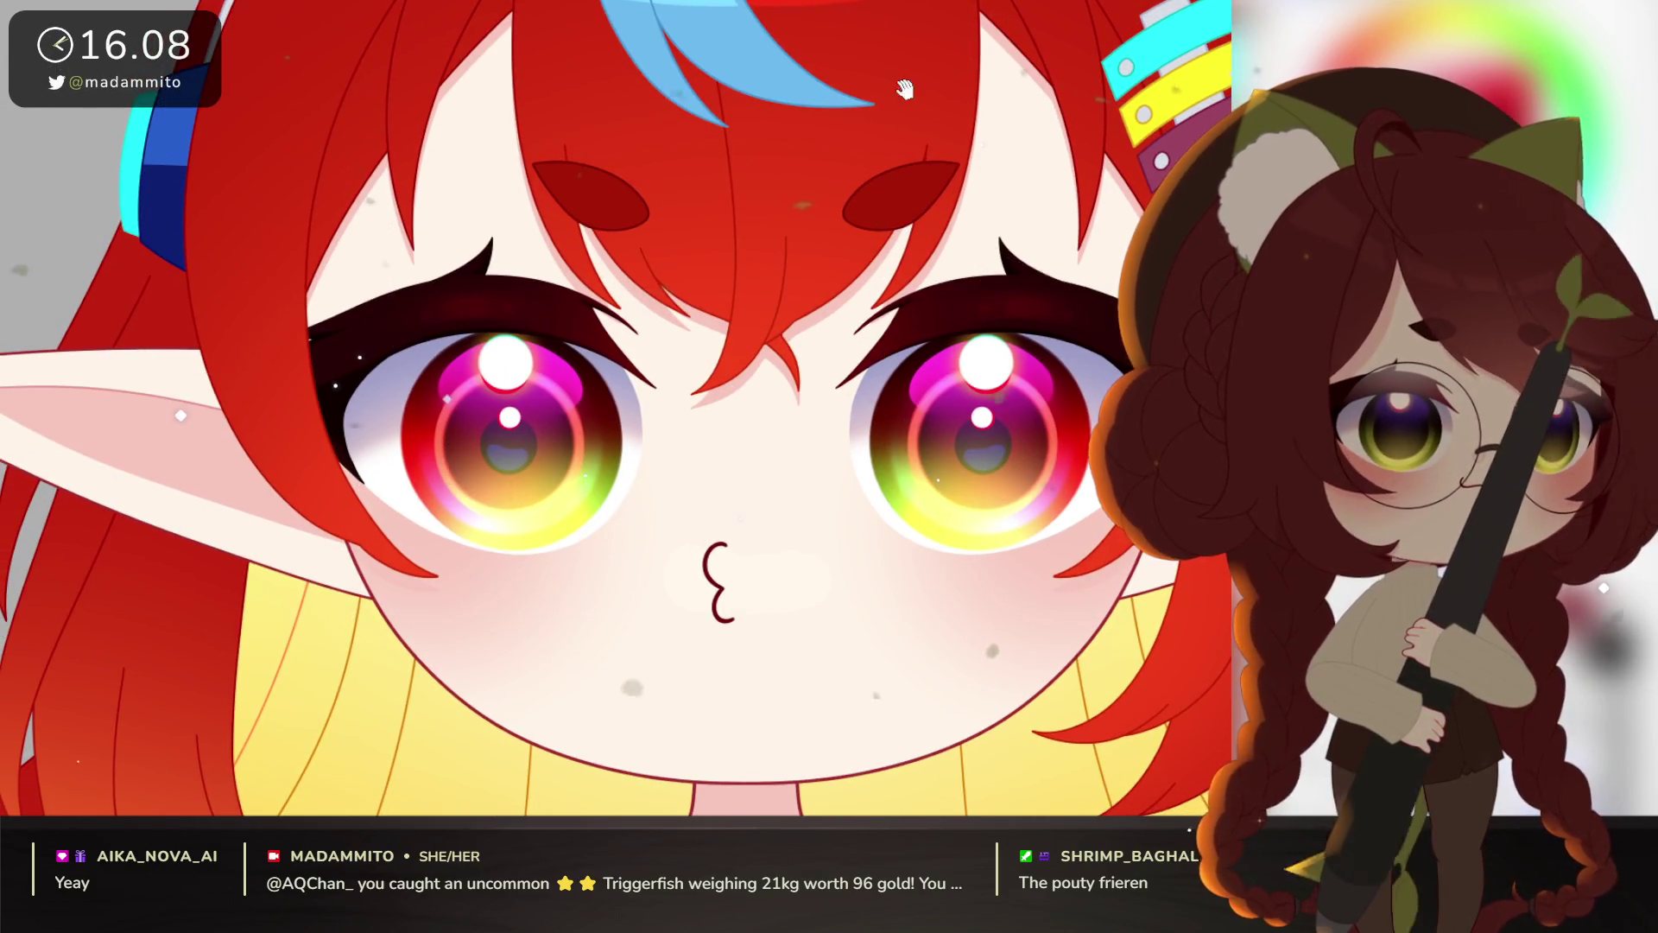
pyautogui.moveTo(910, 339); pyautogui.dragTo(907, 234)
pyautogui.moveTo(910, 339); pyautogui.dragTo(908, 211)
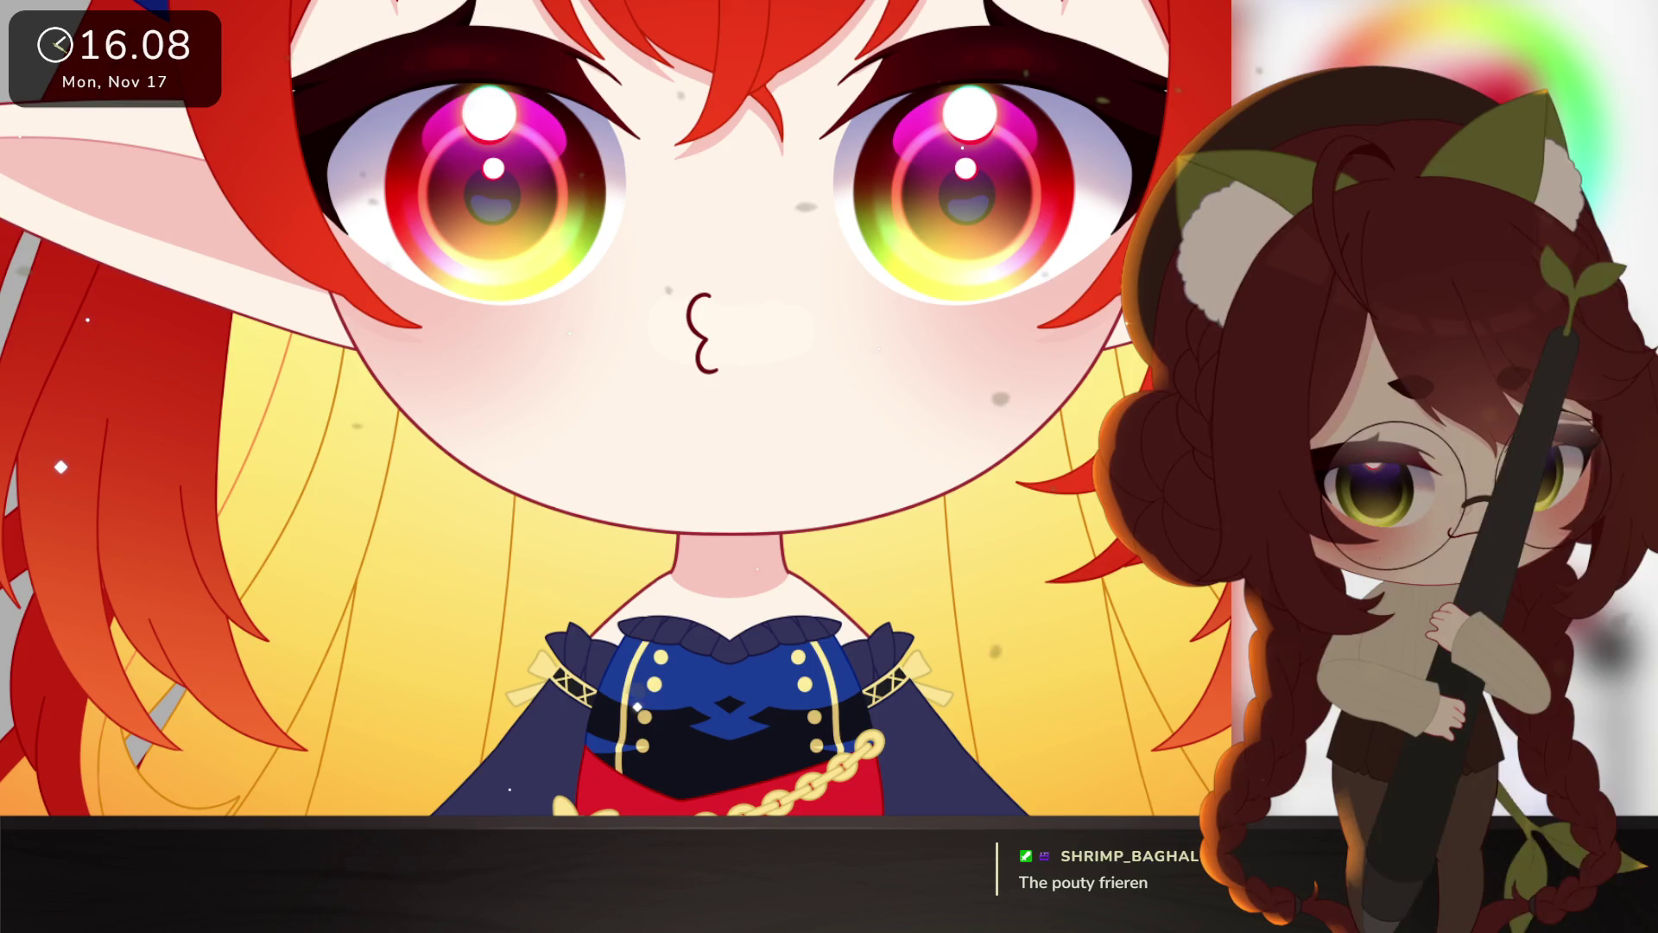
pyautogui.moveTo(724, 162); pyautogui.dragTo(683, 290)
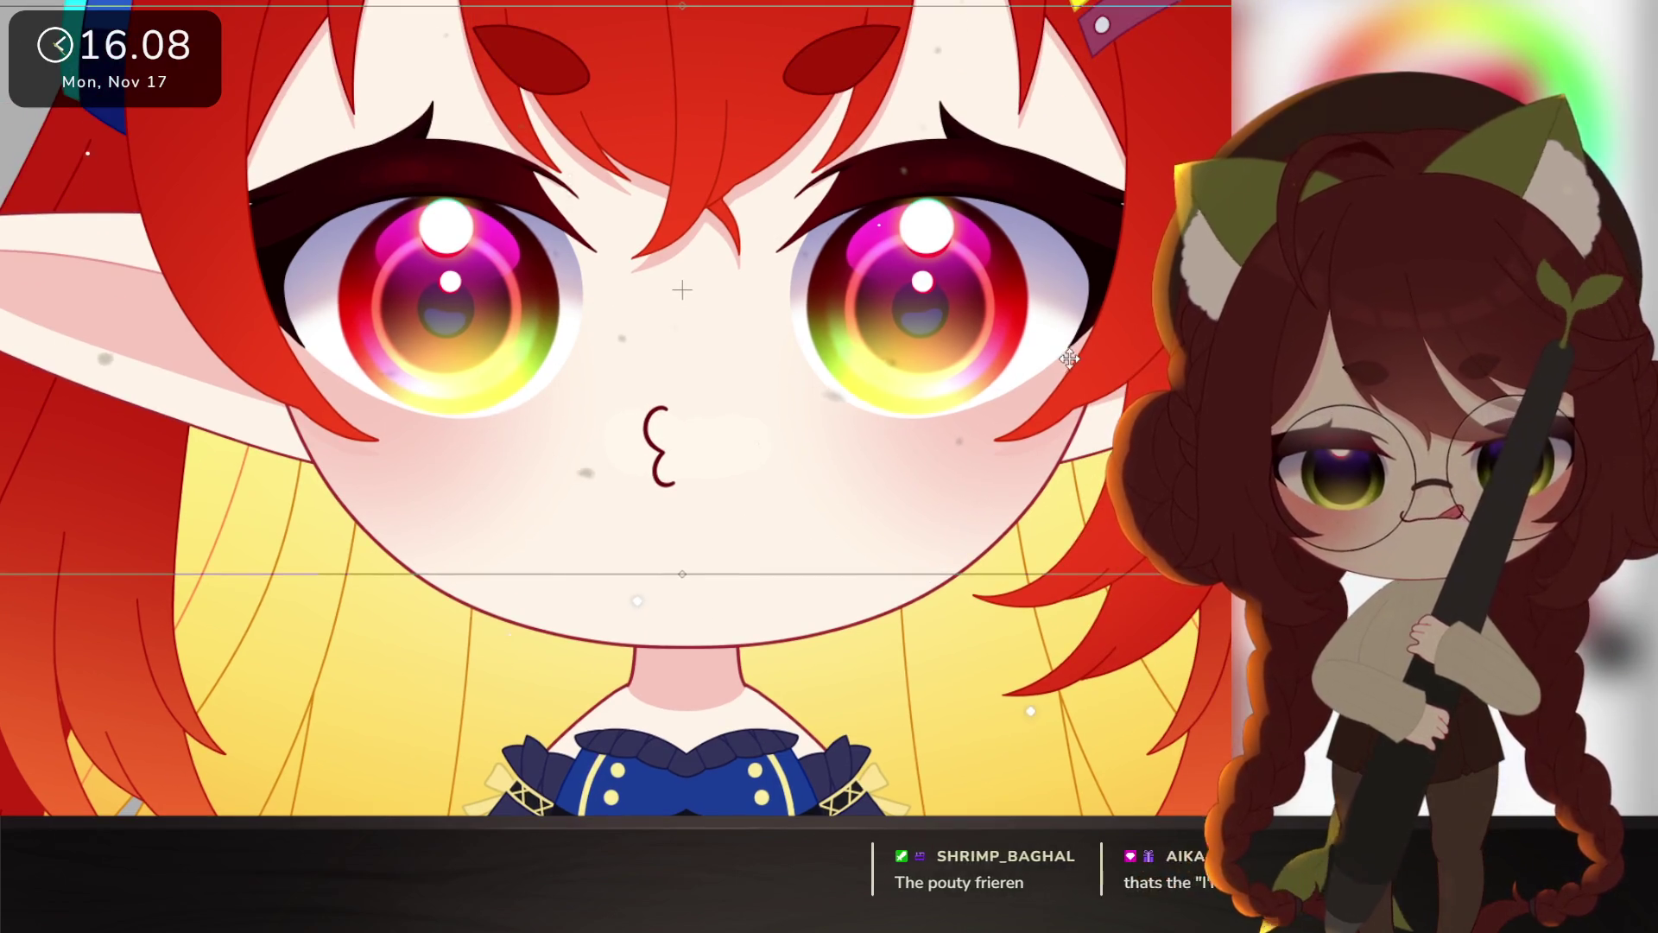
pyautogui.moveTo(1069, 355); pyautogui.dragTo(1017, 360)
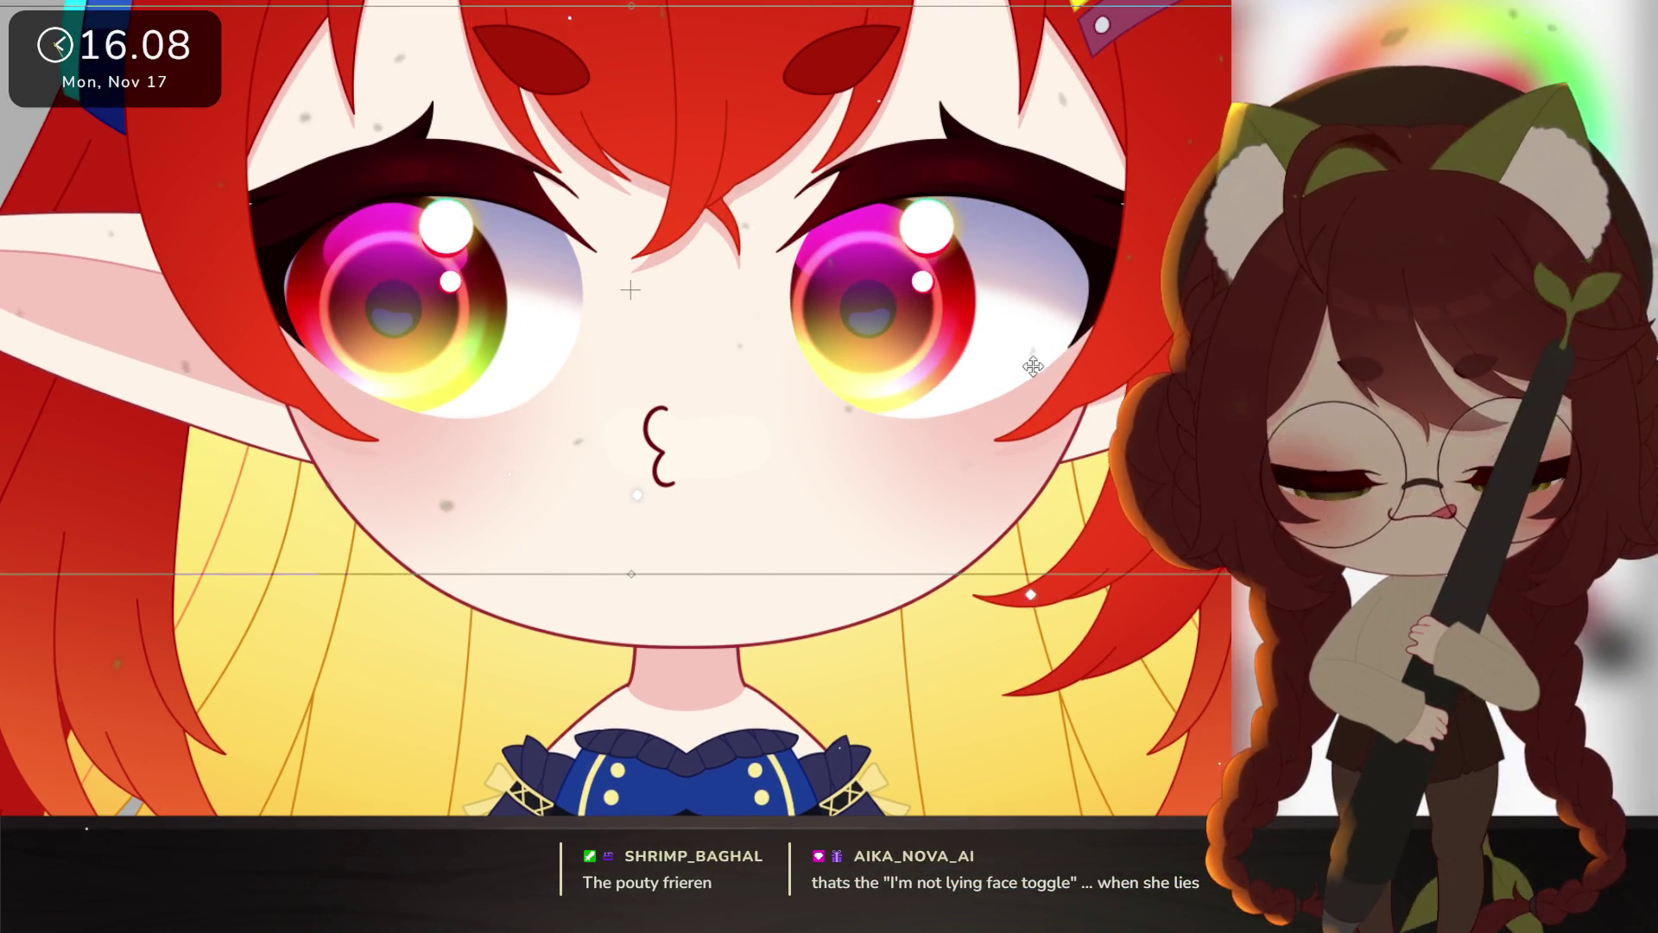
pyautogui.moveTo(1032, 367)
pyautogui.mouseDown()
pyautogui.moveTo(1117, 390)
pyautogui.moveTo(961, 414)
pyautogui.mouseUp()
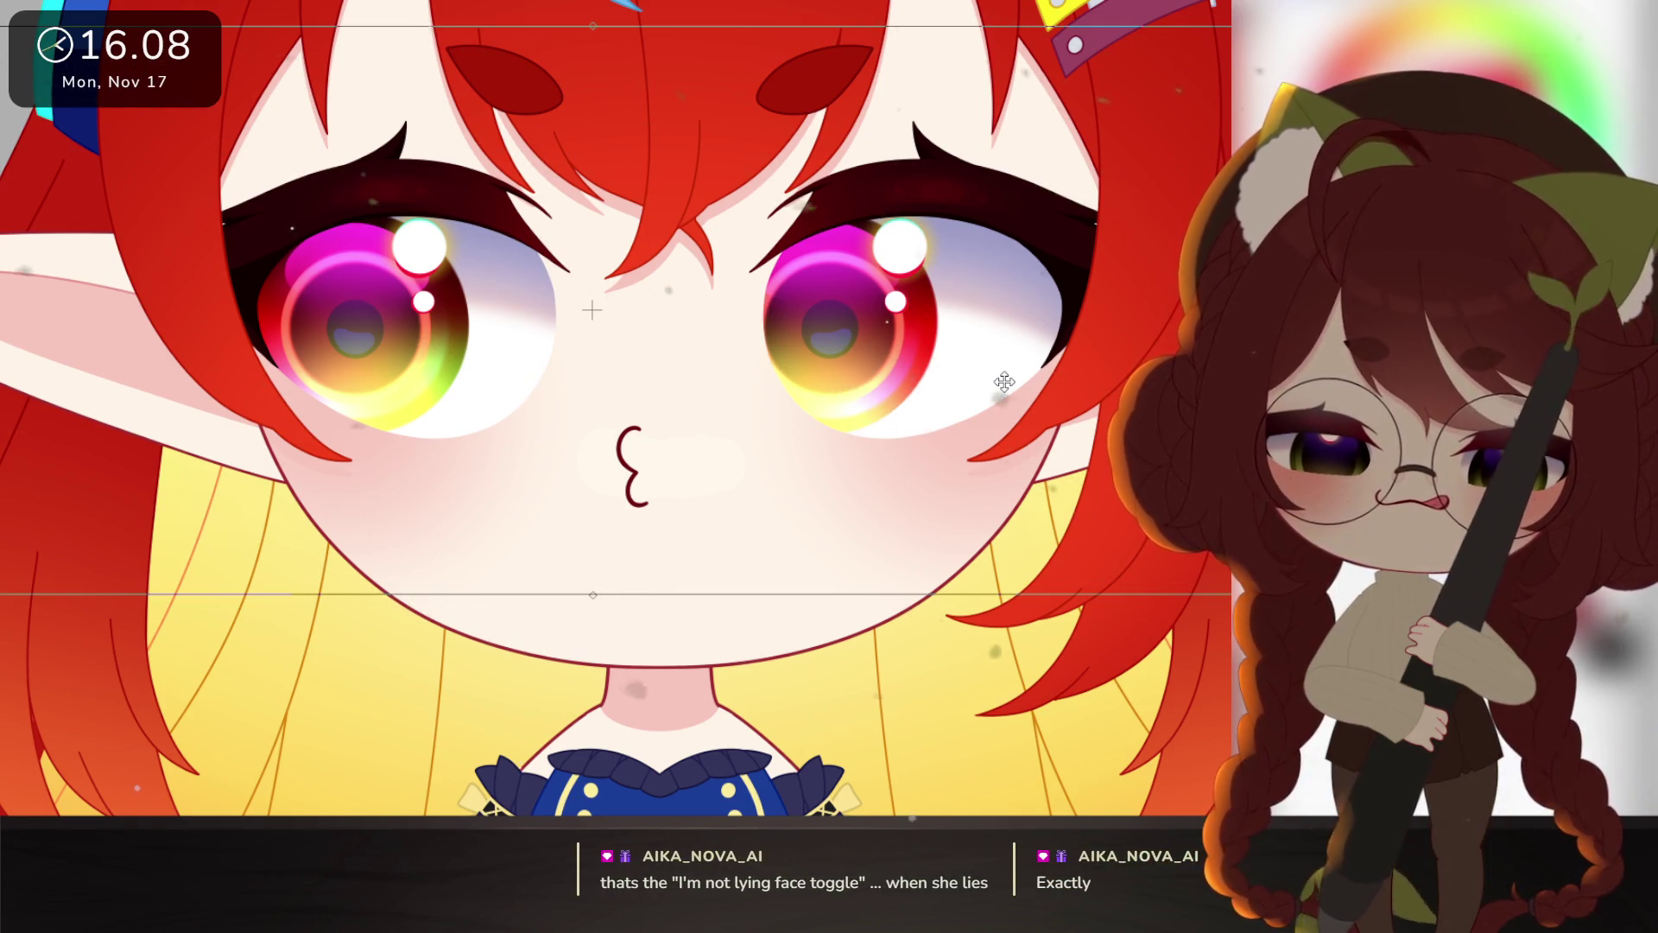
pyautogui.press('Escape')
pyautogui.keyDown('alt'); pyautogui.click(1122, 605); pyautogui.keyUp('alt')
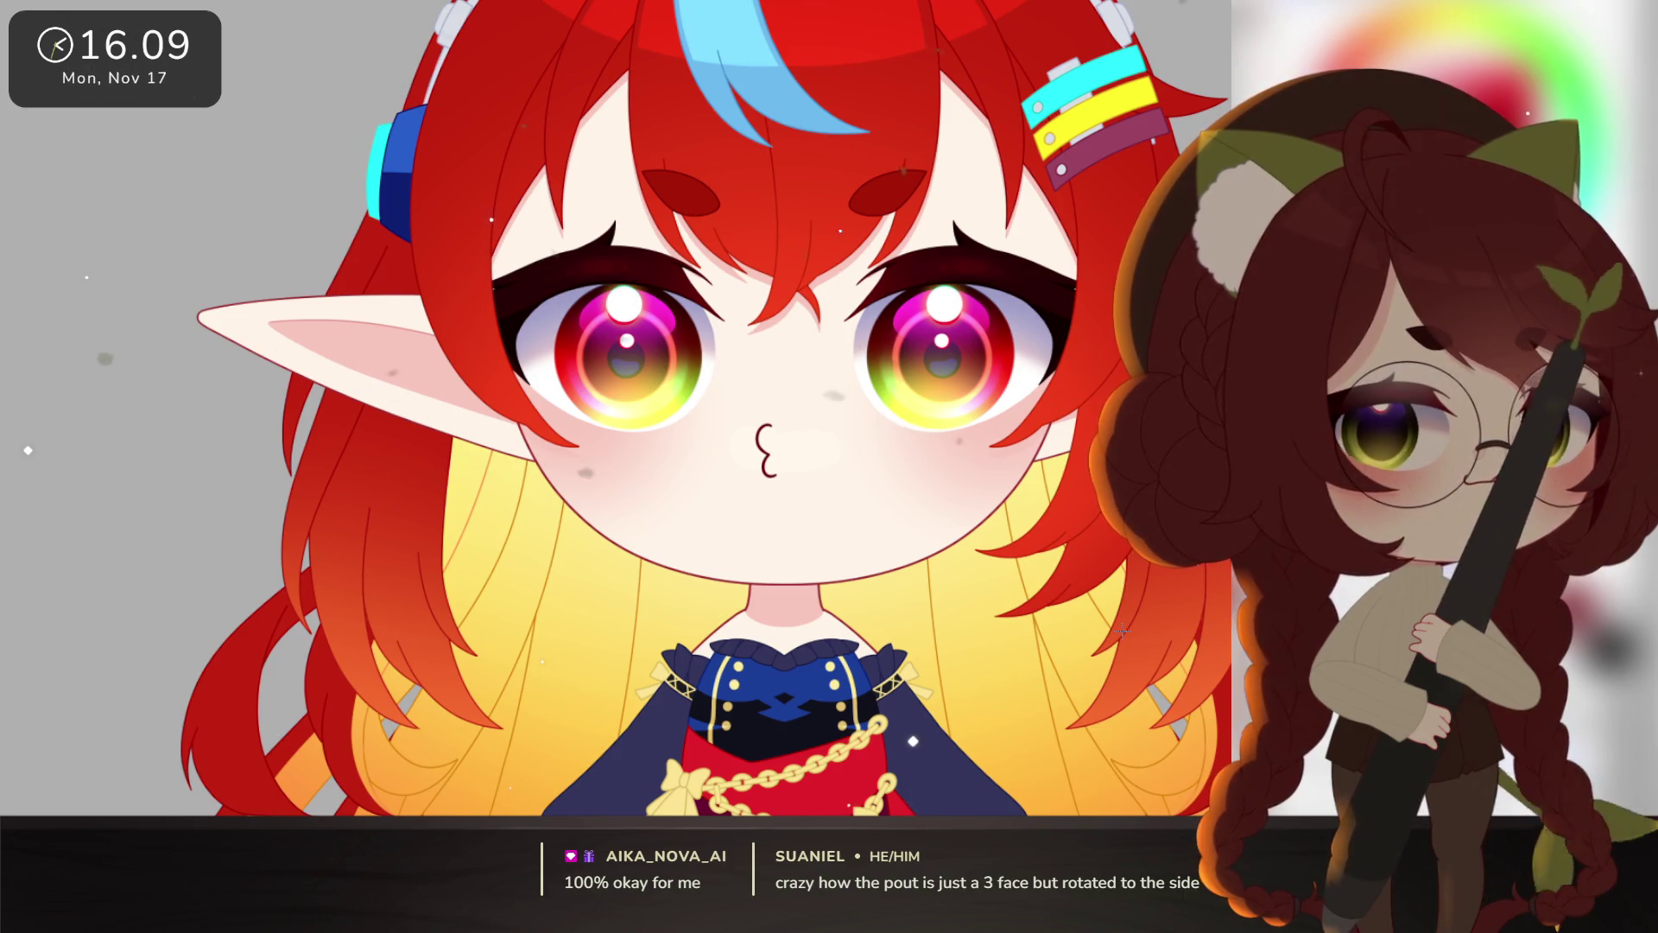
# Step: Zoom in twice on the elf's face for a closer view of the mouth
pyautogui.hotkey('ctrl', '+')
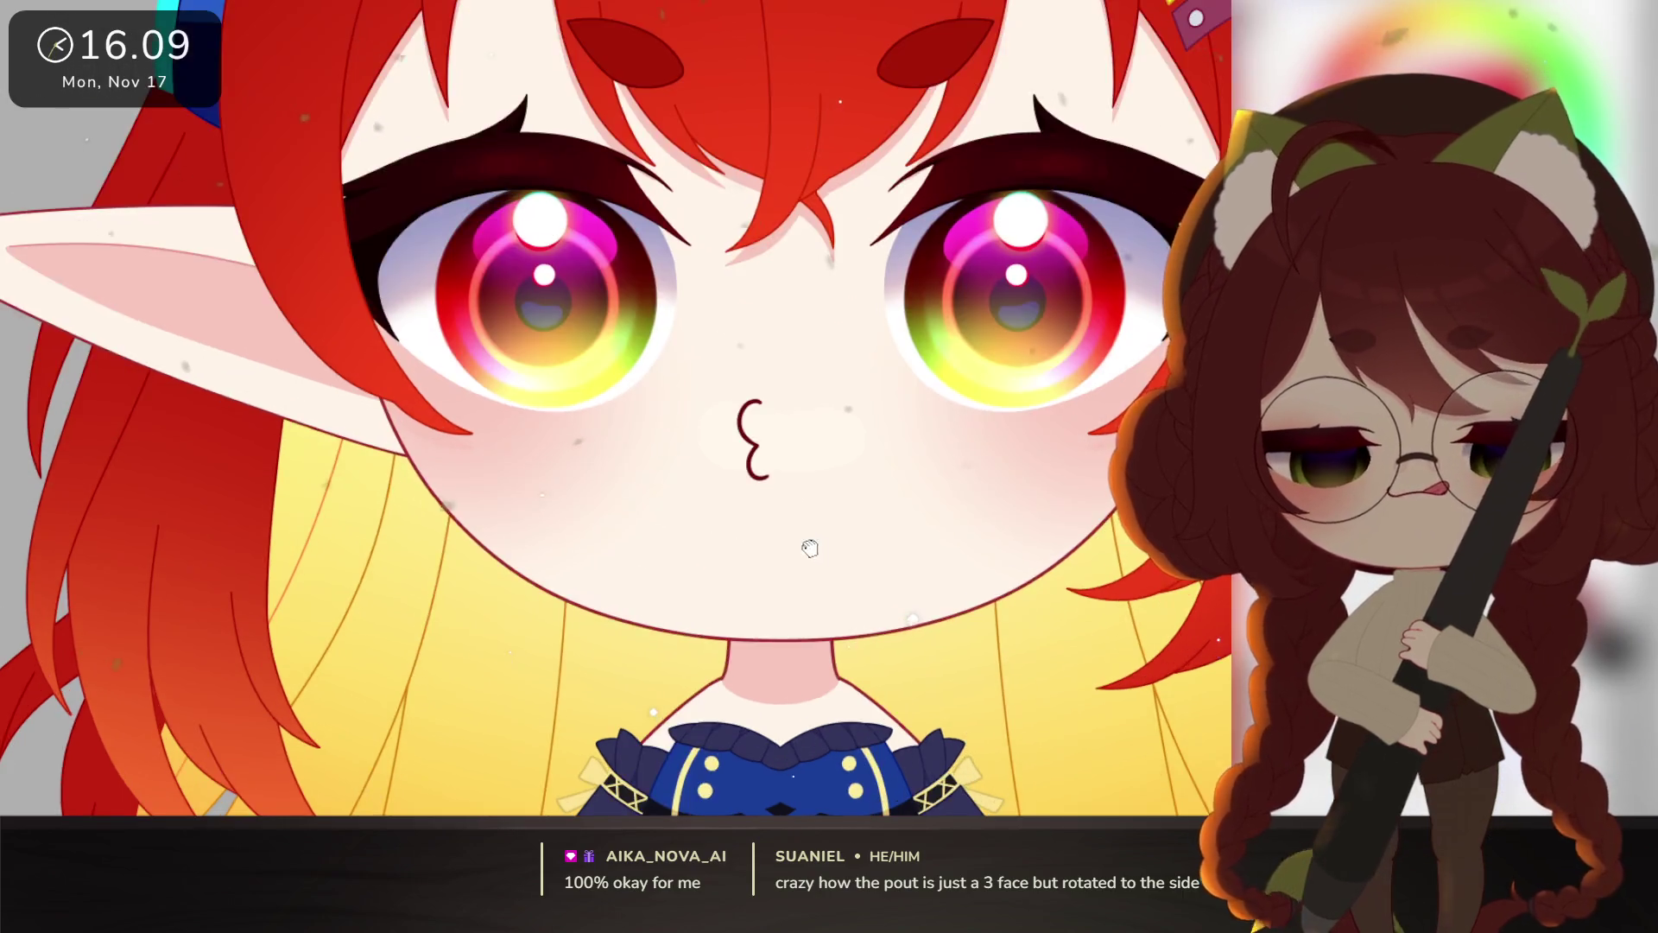
pyautogui.hotkey('ctrl', '+')
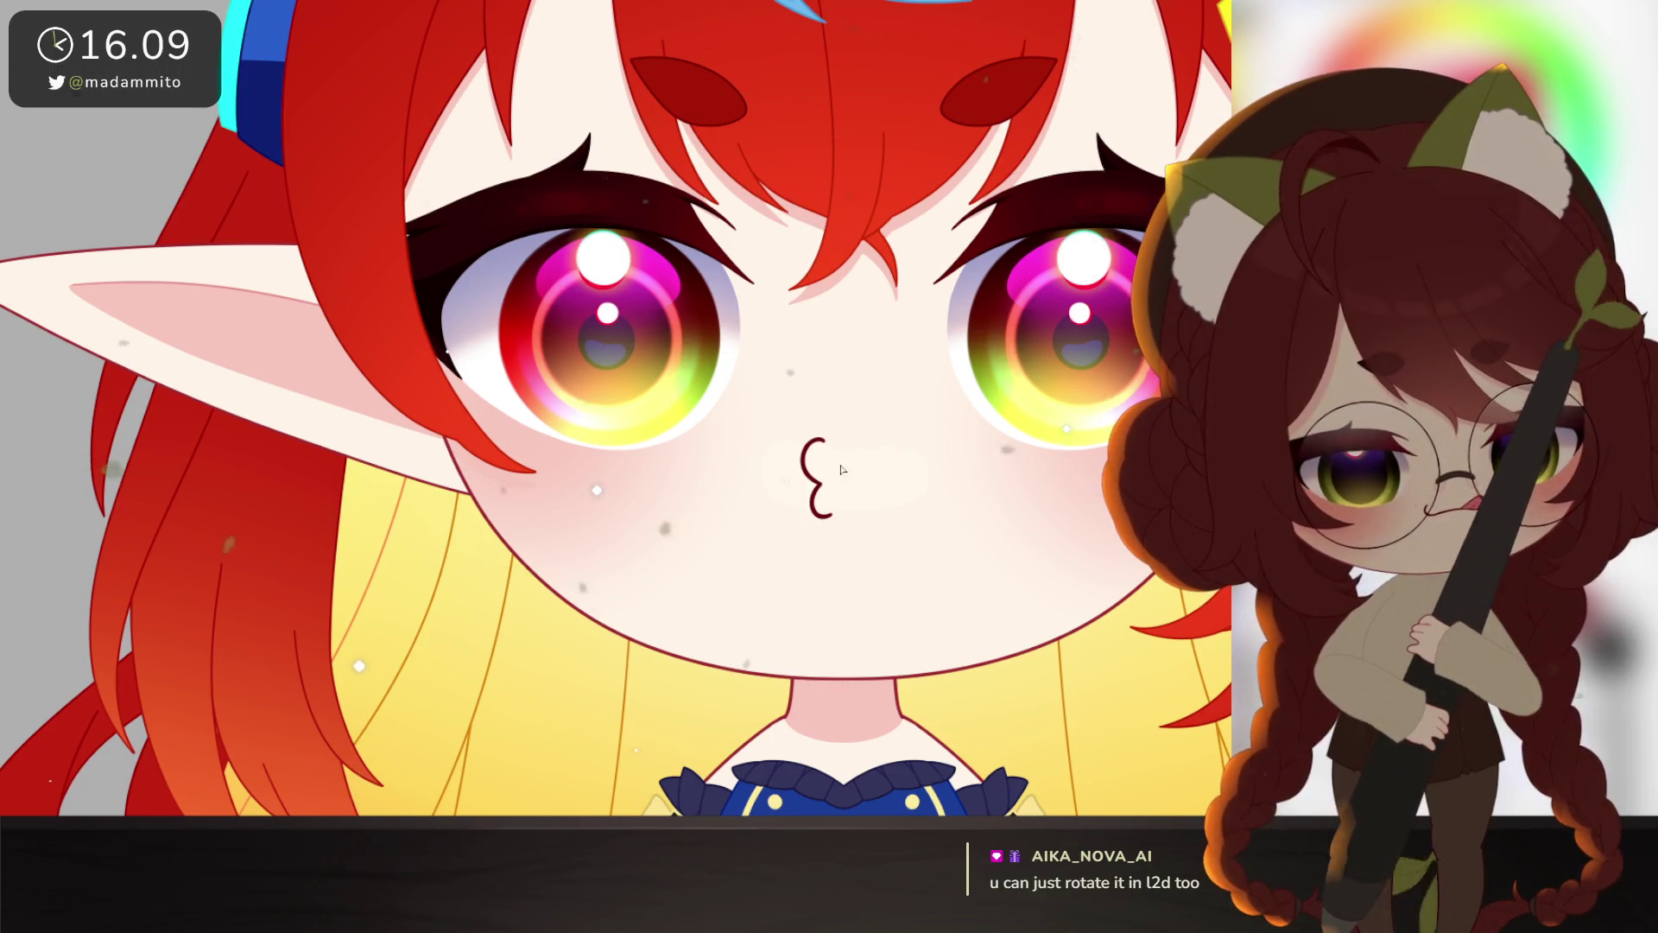
# Step: Free-transform the selected mouth: reject a squashed version, then stretch it slightly taller
pyautogui.hotkey('ctrl', 't')
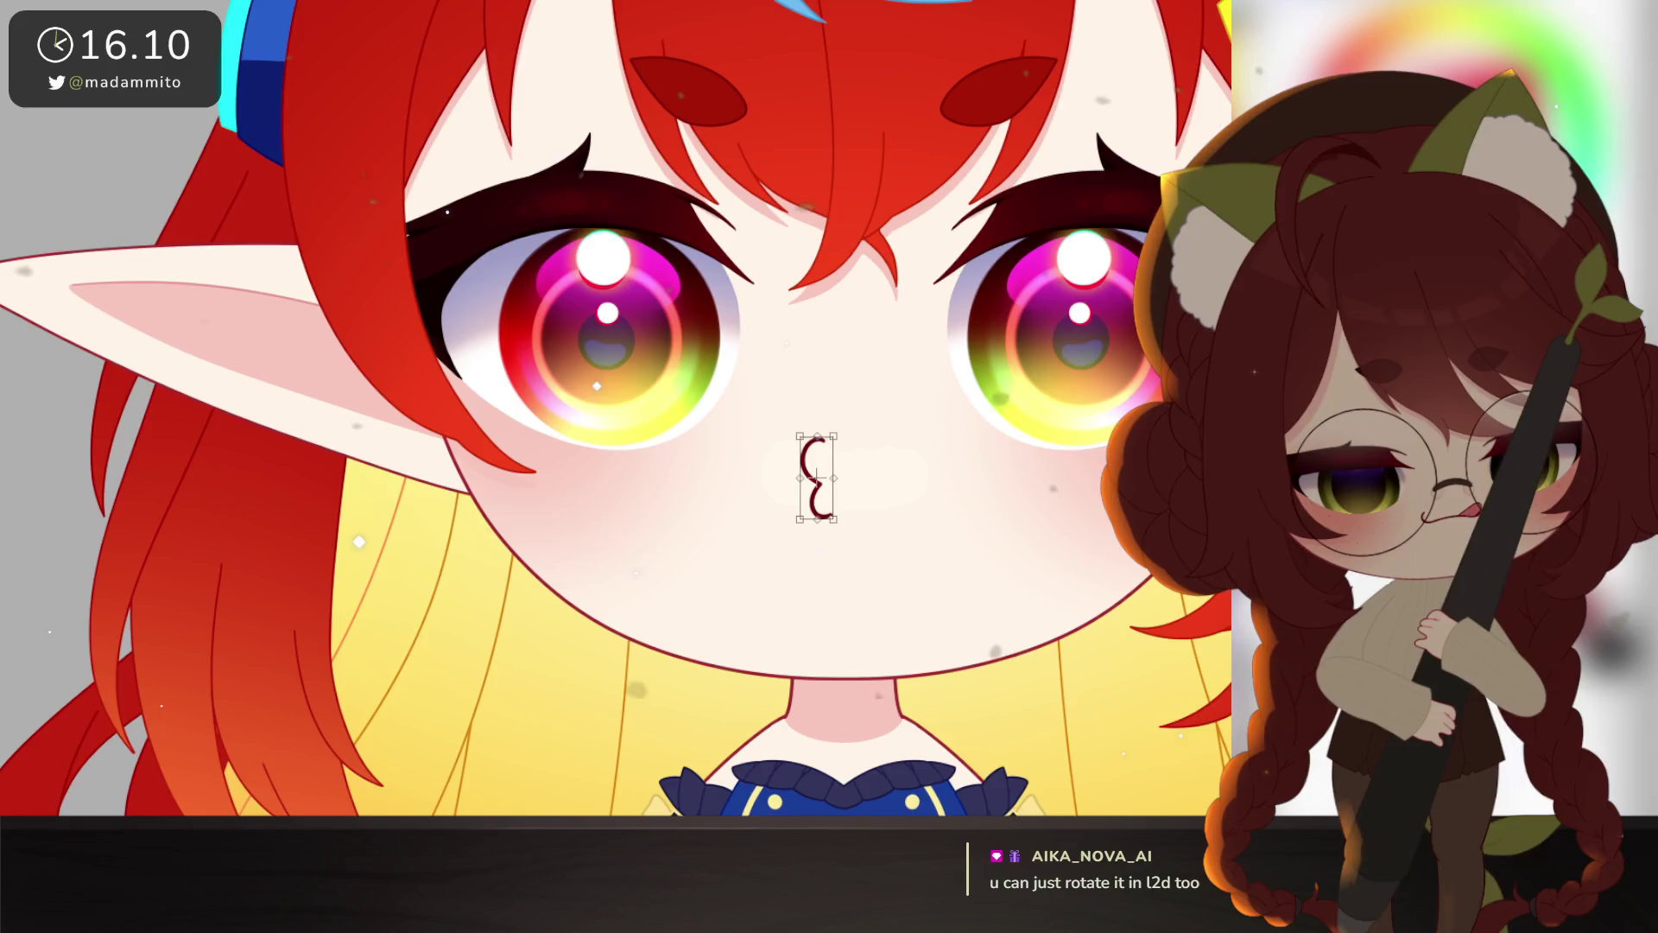
pyautogui.scroll(3, 840, 359)
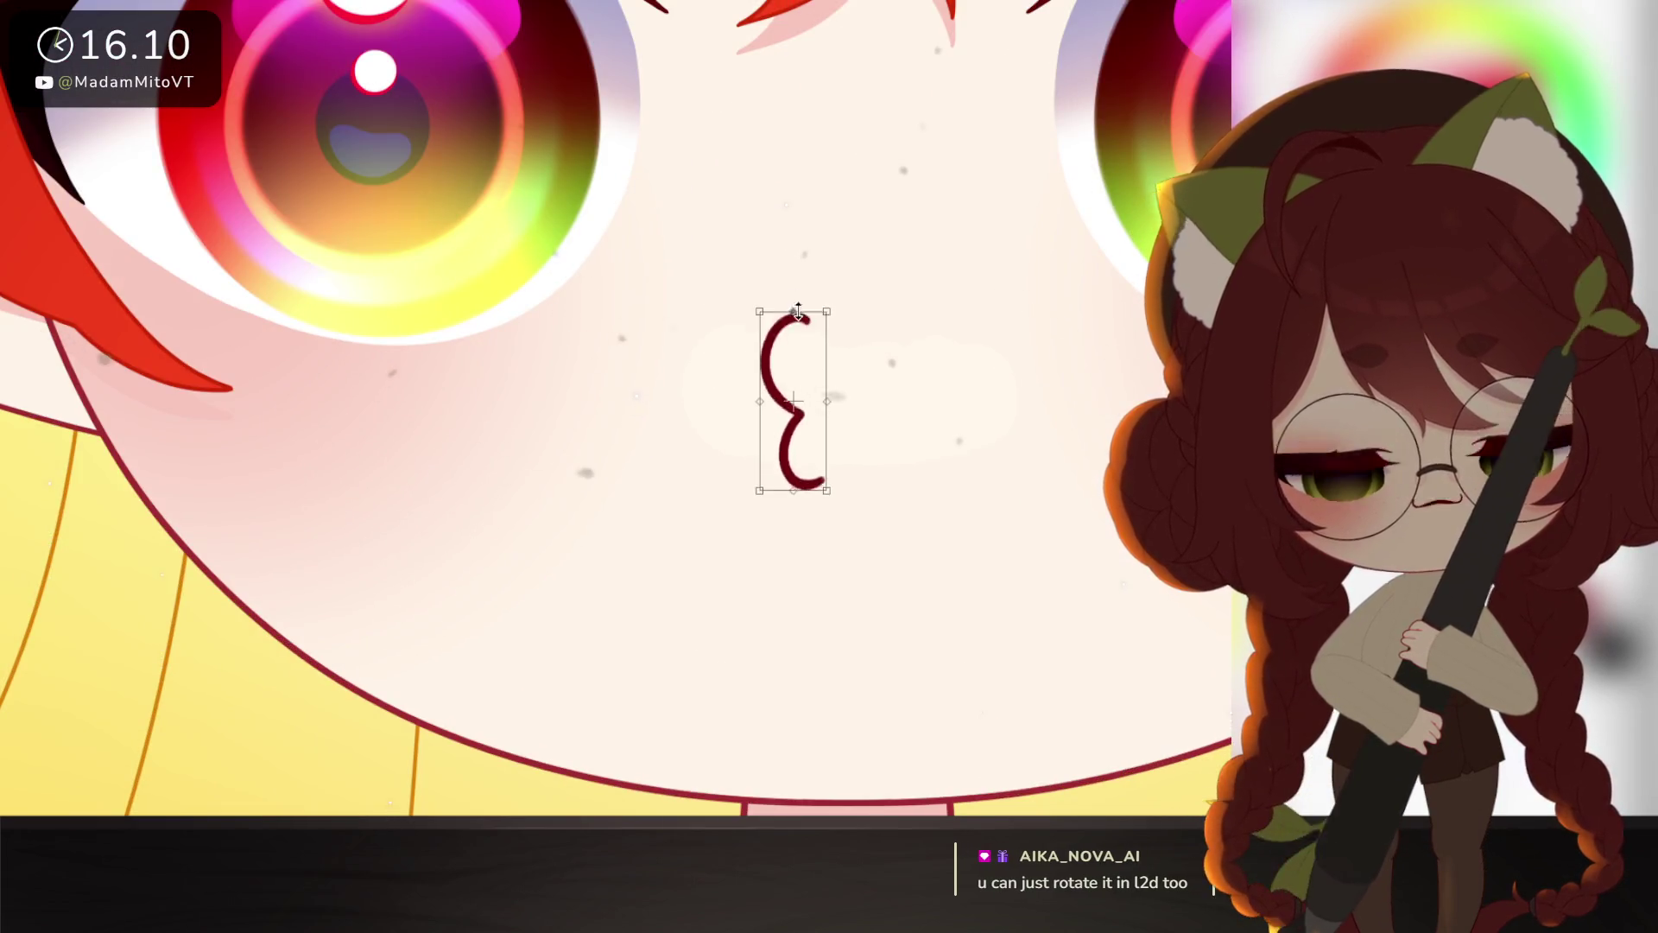
pyautogui.moveTo(794, 318)
pyautogui.mouseDown()
pyautogui.moveTo(795, 369)
pyautogui.moveTo(795, 303)
pyautogui.mouseUp()
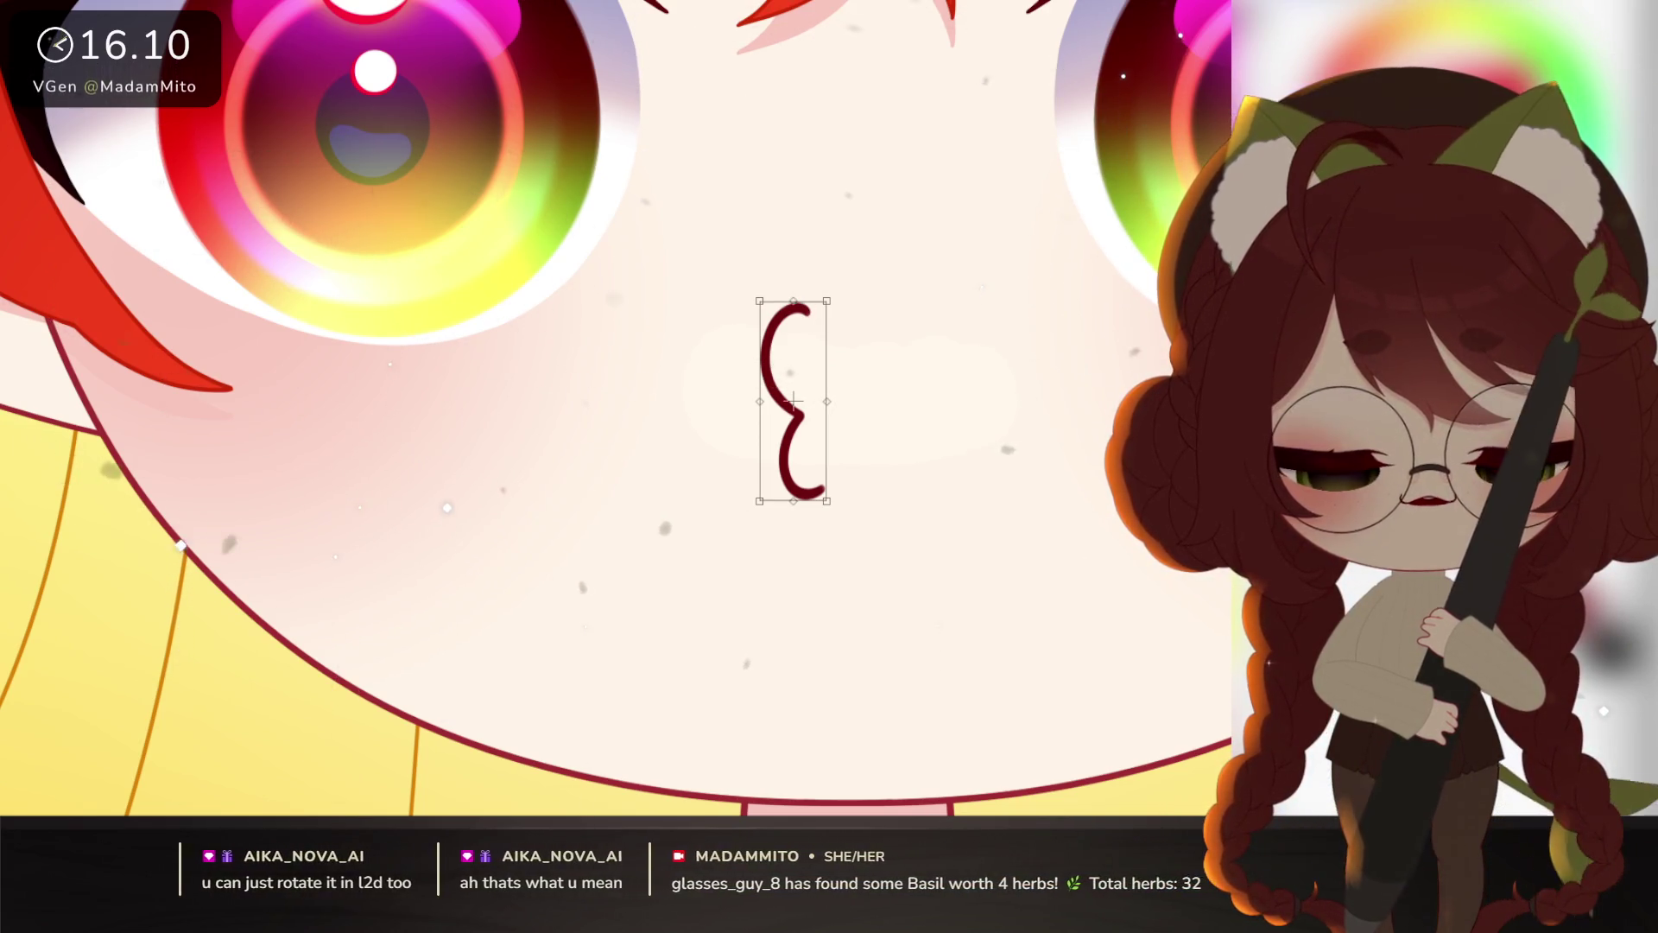
pyautogui.press('Escape')
pyautogui.moveTo(894, 545)
pyautogui.mouseDown()
pyautogui.moveTo(1002, 683)
pyautogui.moveTo(969, 692)
pyautogui.mouseUp()
pyautogui.hotkey('ctrl', 't')
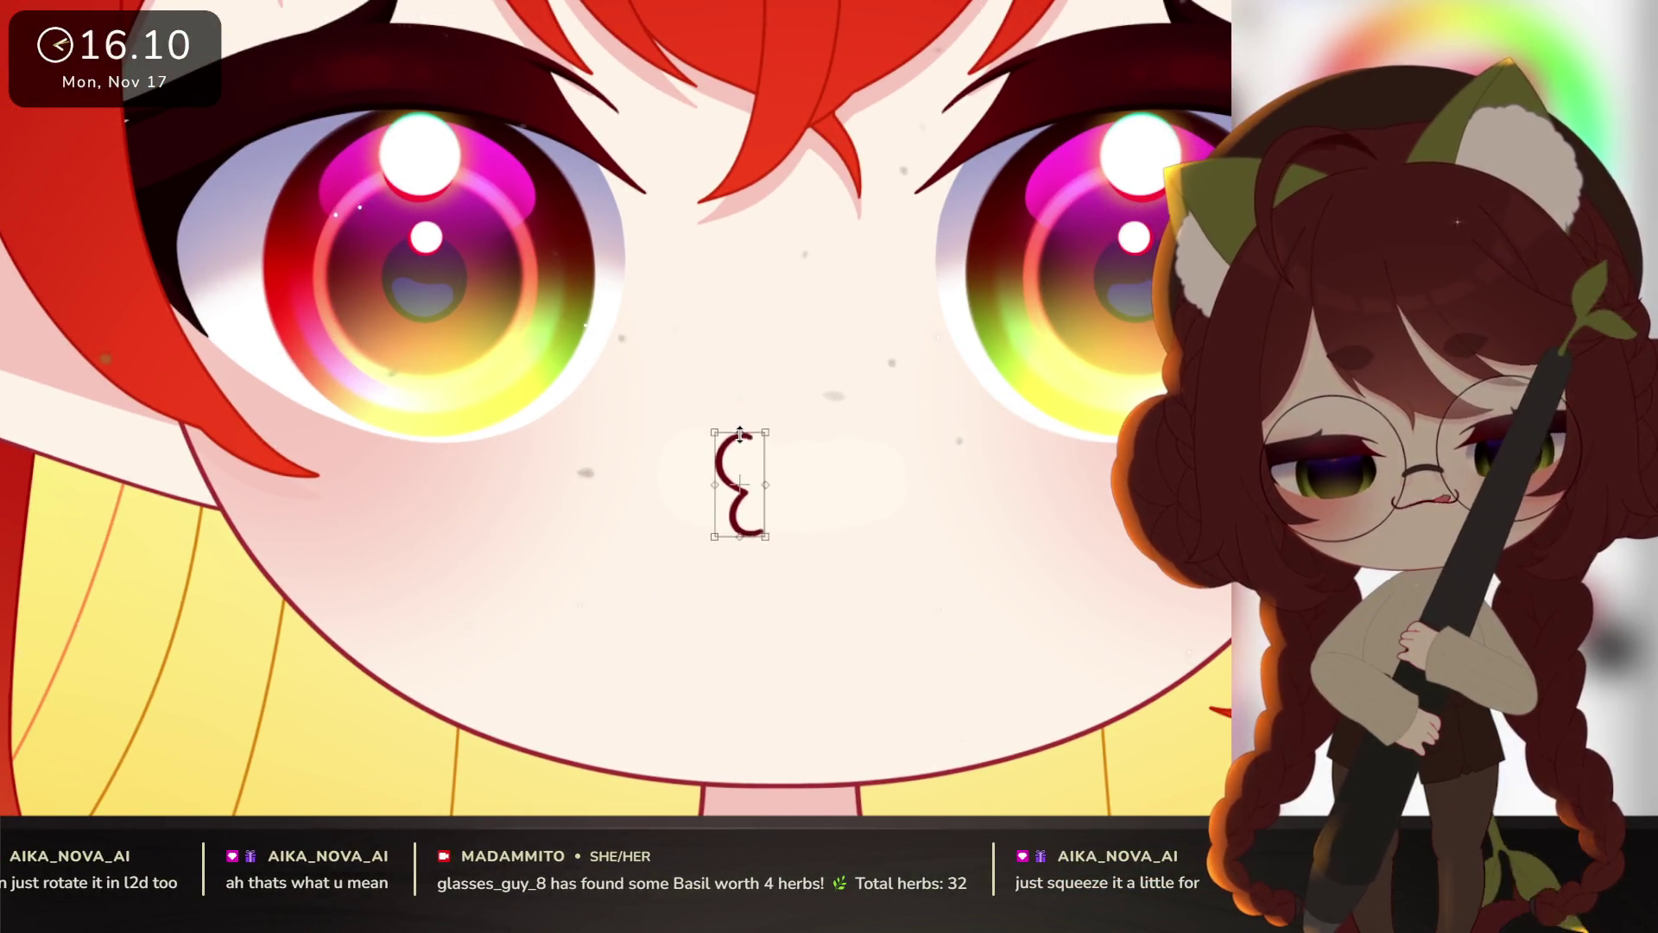
pyautogui.moveTo(738, 434); pyautogui.dragTo(739, 427)
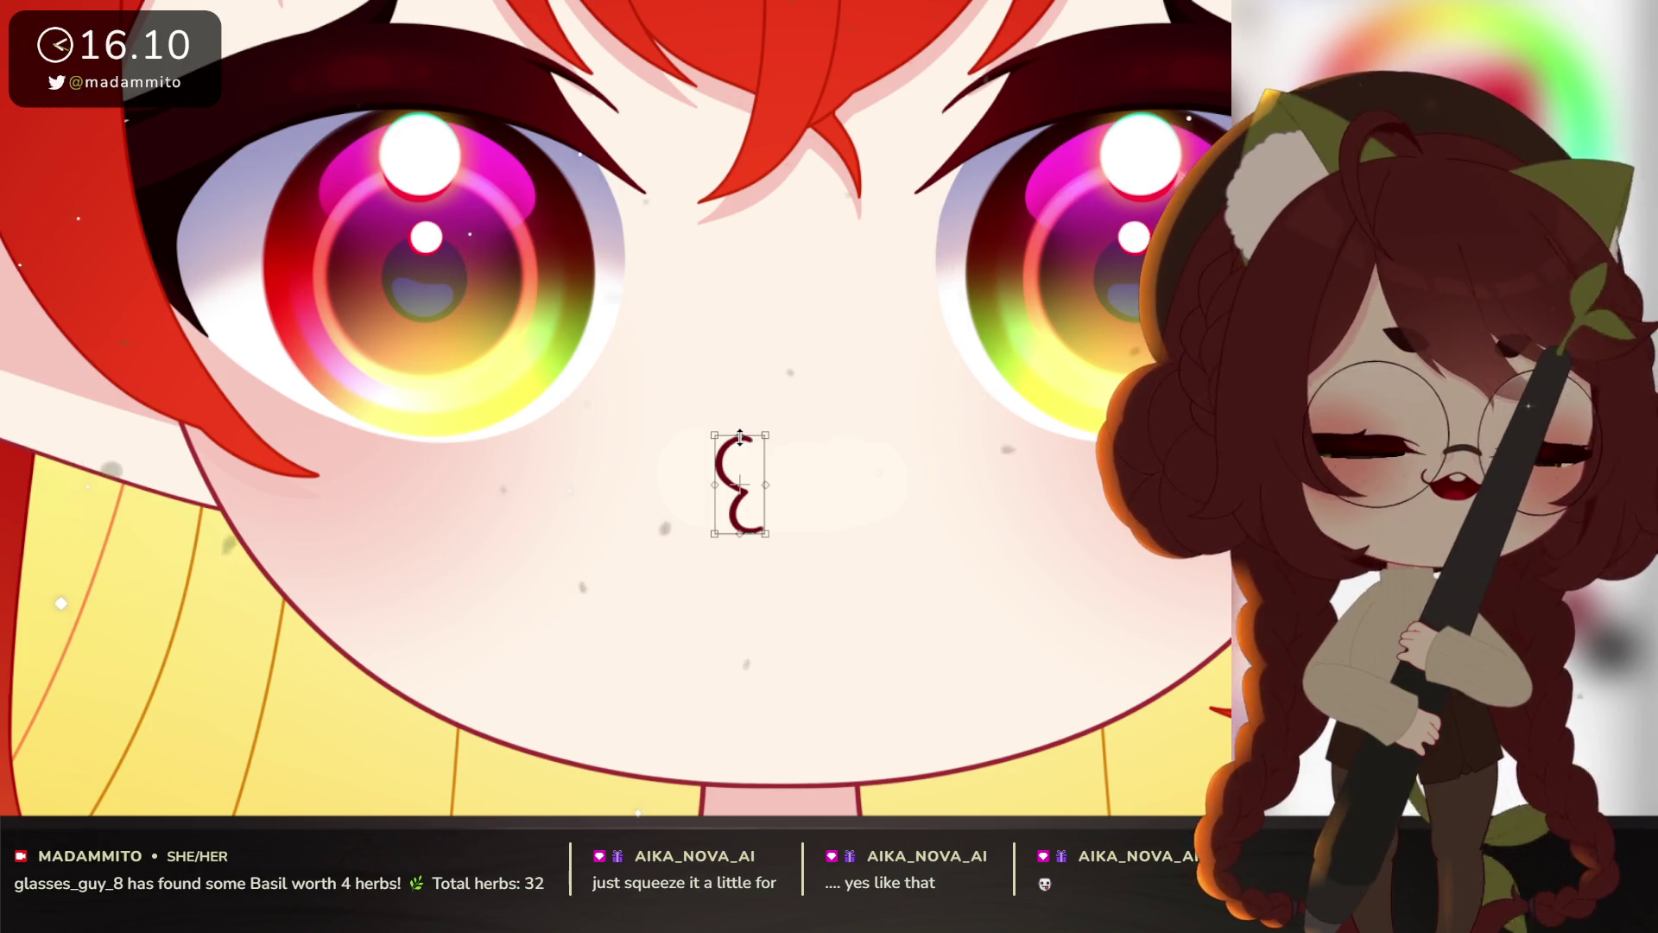
pyautogui.press('Return')
# Step: Reselect the mouth and fine-tune its height, taller then slightly shorter, and commit
pyautogui.moveTo(776, 367); pyautogui.dragTo(783, 371)
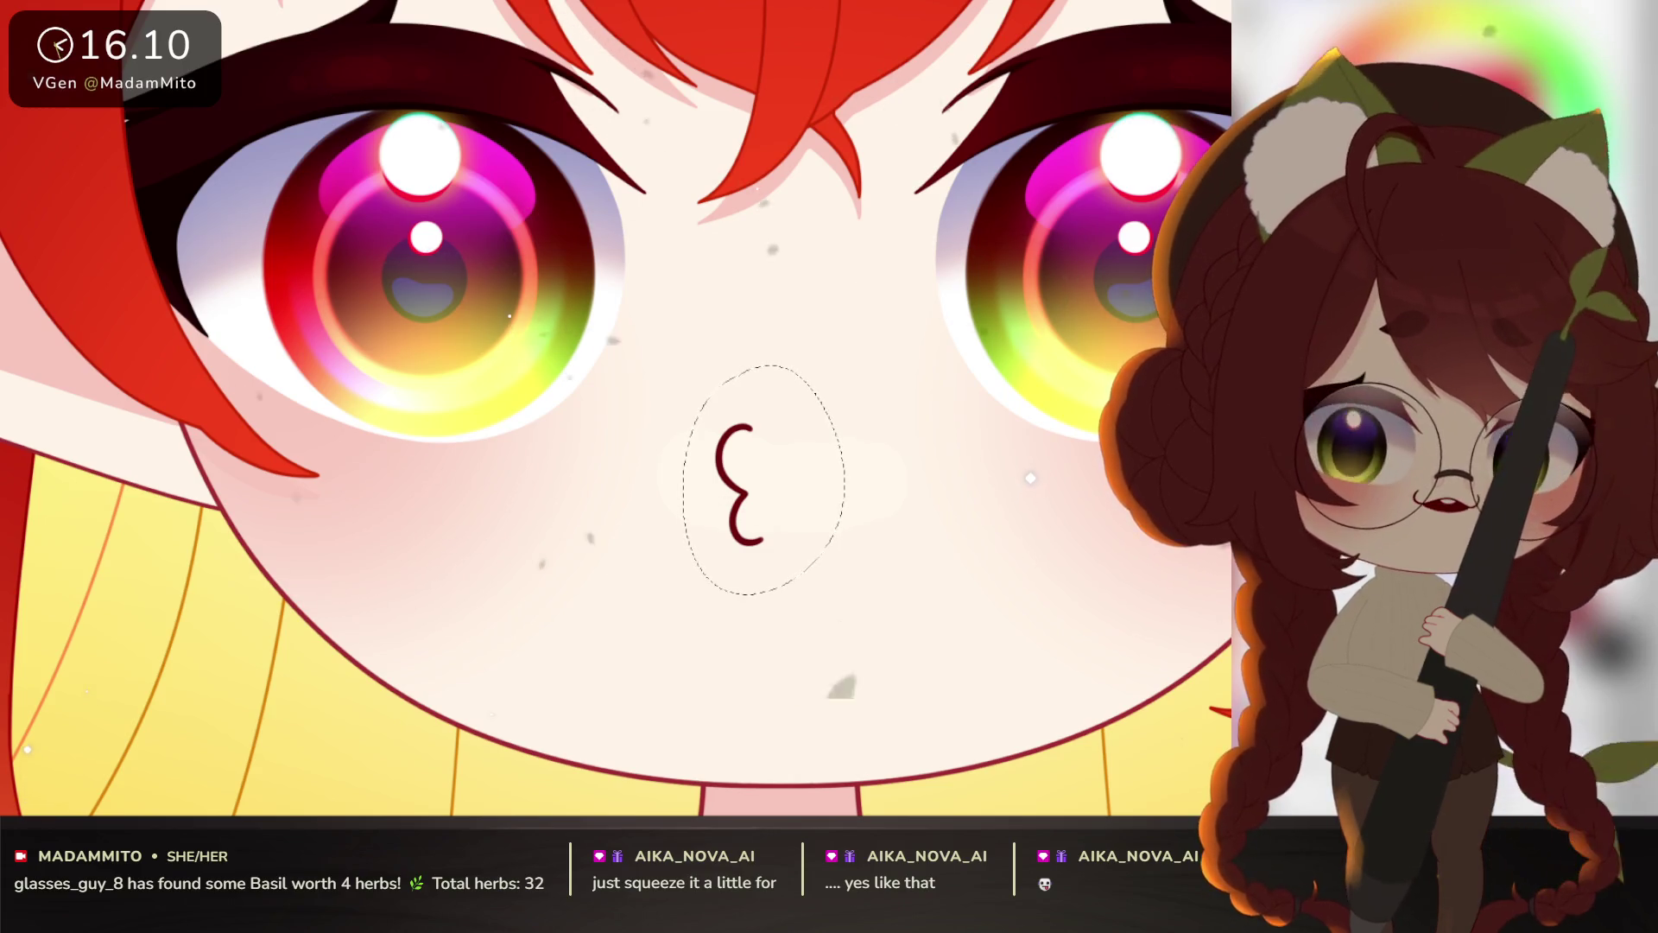
pyautogui.hotkey('ctrl', 't')
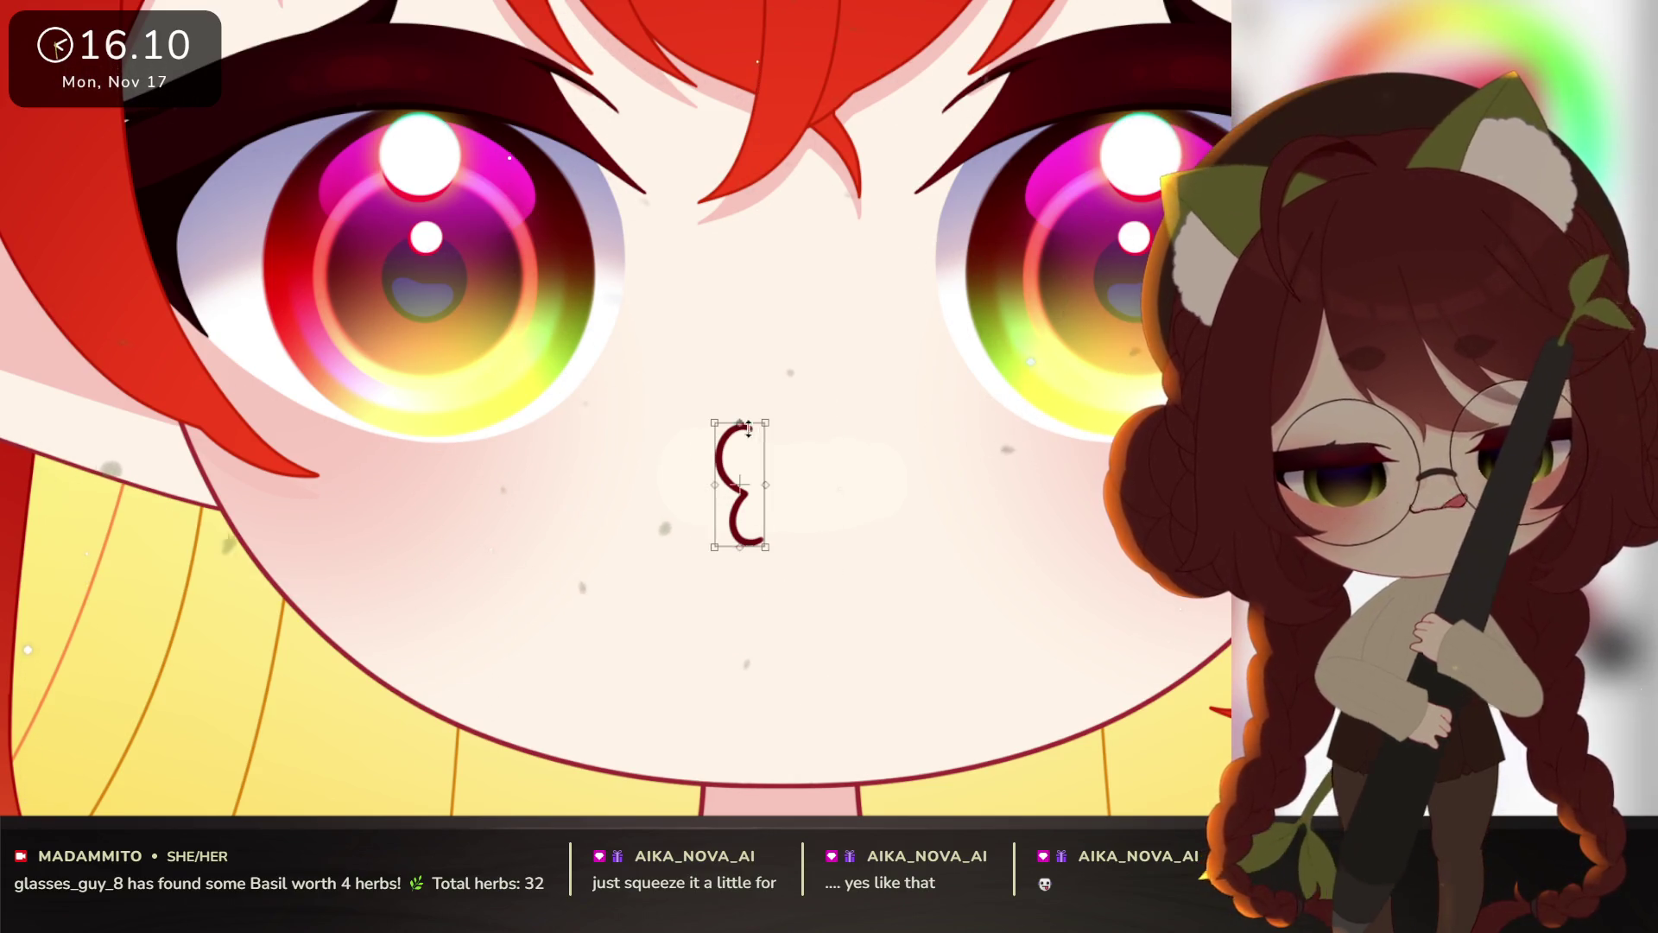
pyautogui.moveTo(742, 420); pyautogui.dragTo(743, 404)
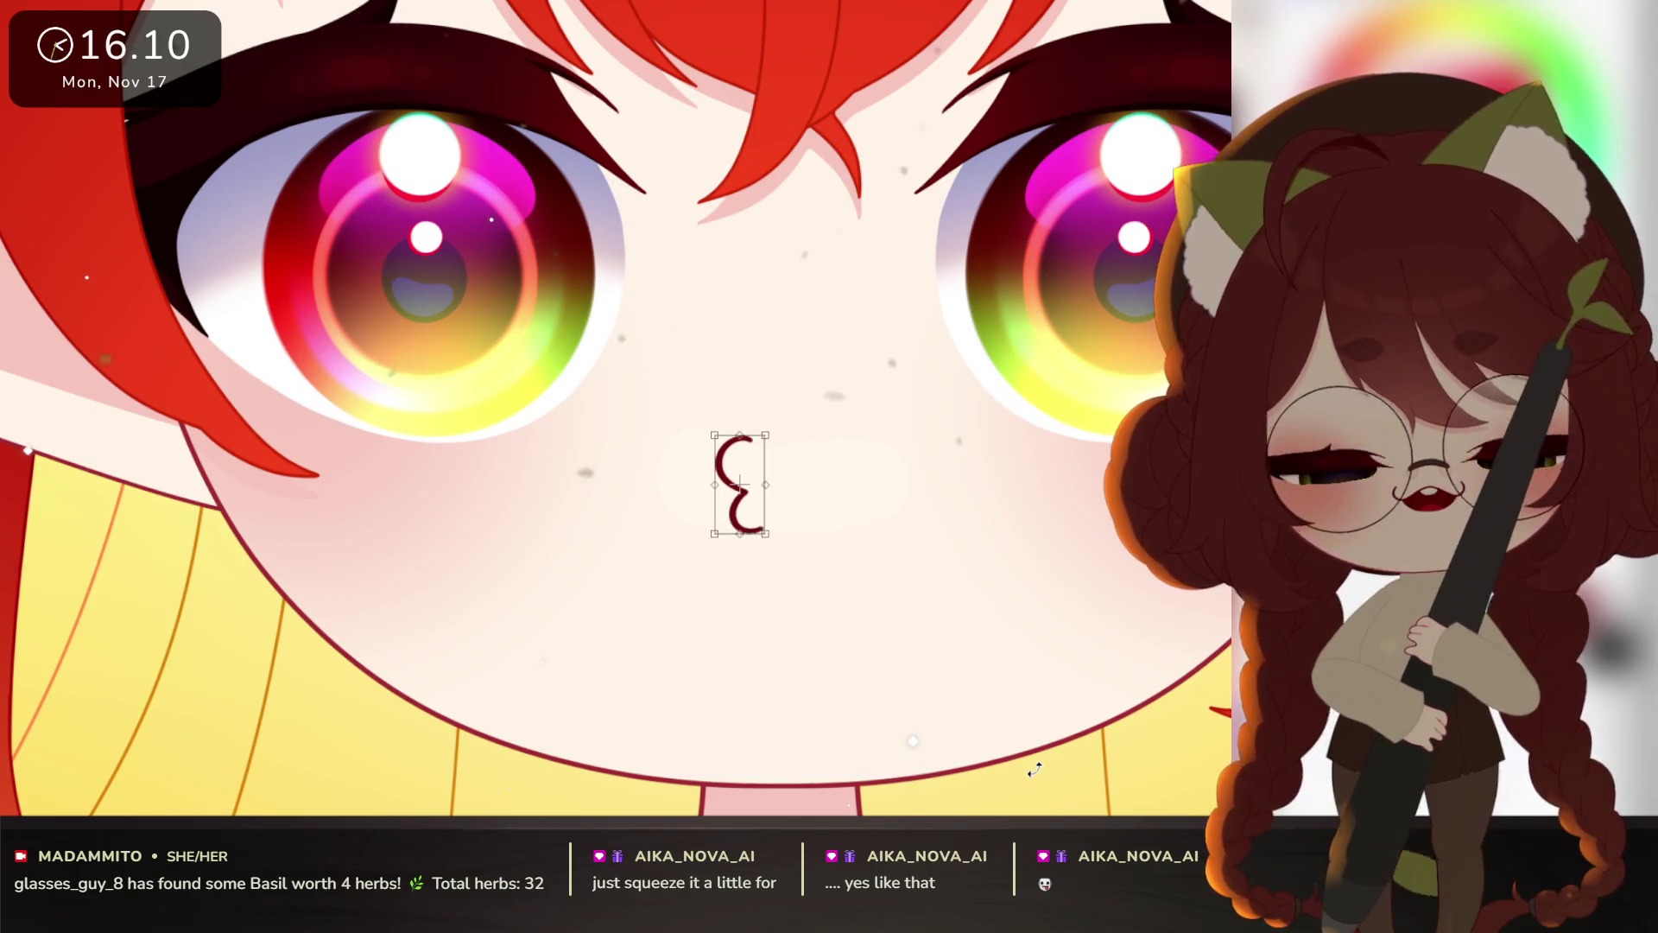
pyautogui.press('Return')
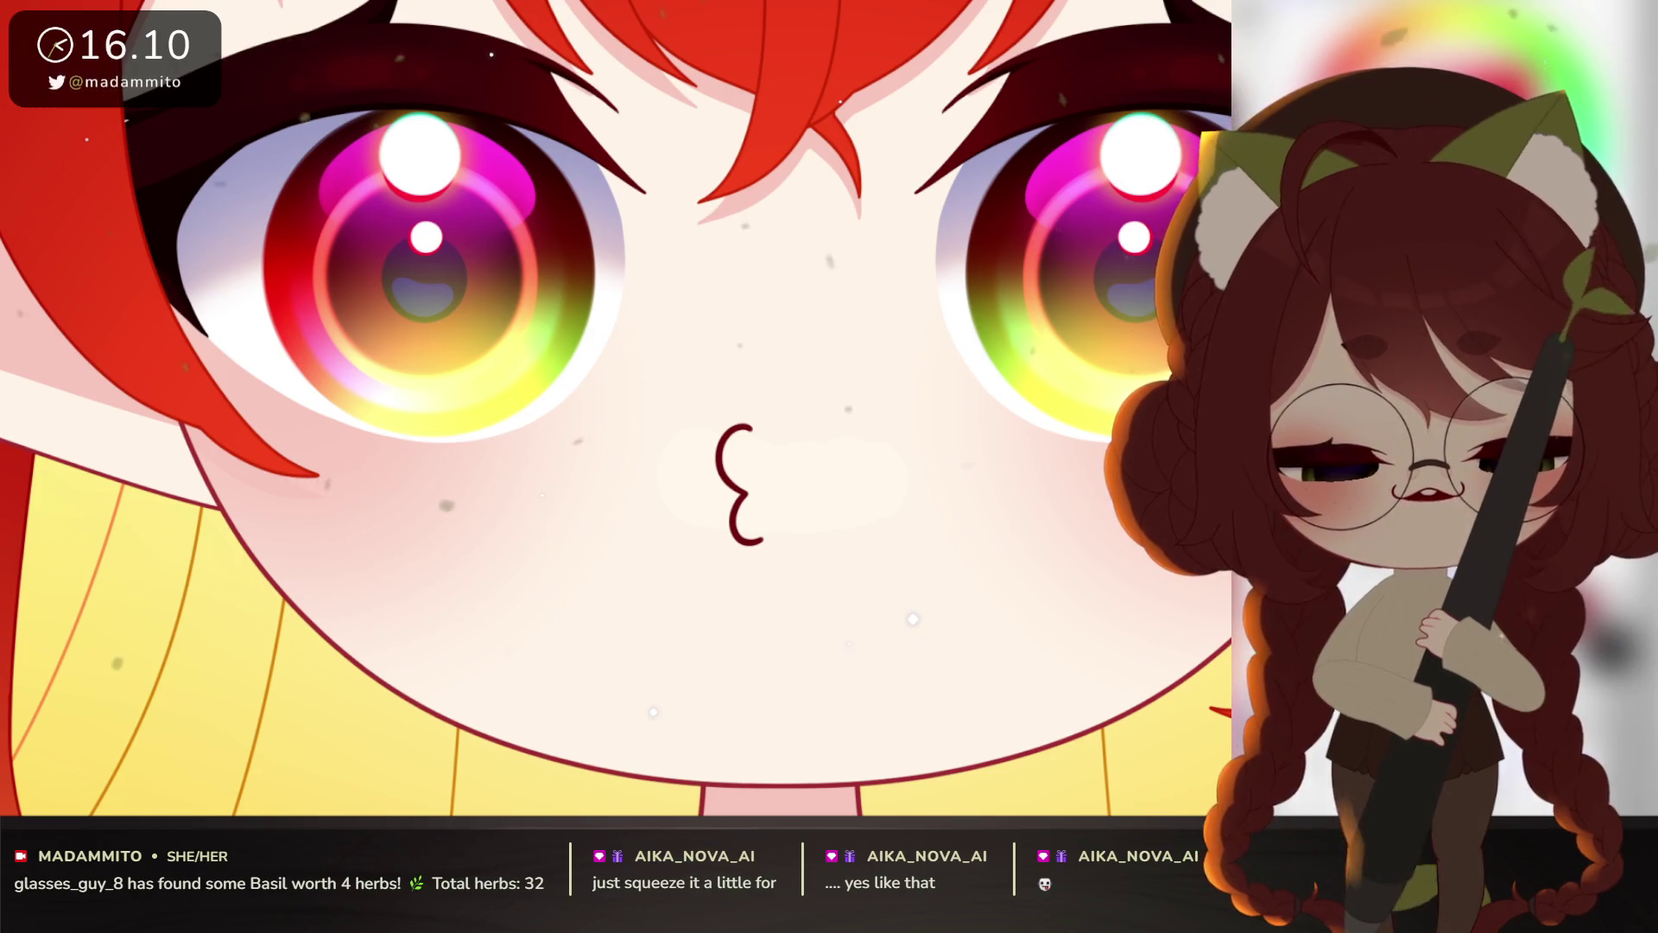
pyautogui.hotkey('ctrl', 't')
pyautogui.moveTo(742, 424)
pyautogui.mouseDown()
pyautogui.moveTo(744, 447)
pyautogui.moveTo(746, 426)
pyautogui.mouseUp()
pyautogui.press('Return')
pyautogui.moveTo(1057, 683); pyautogui.dragTo(1012, 670)
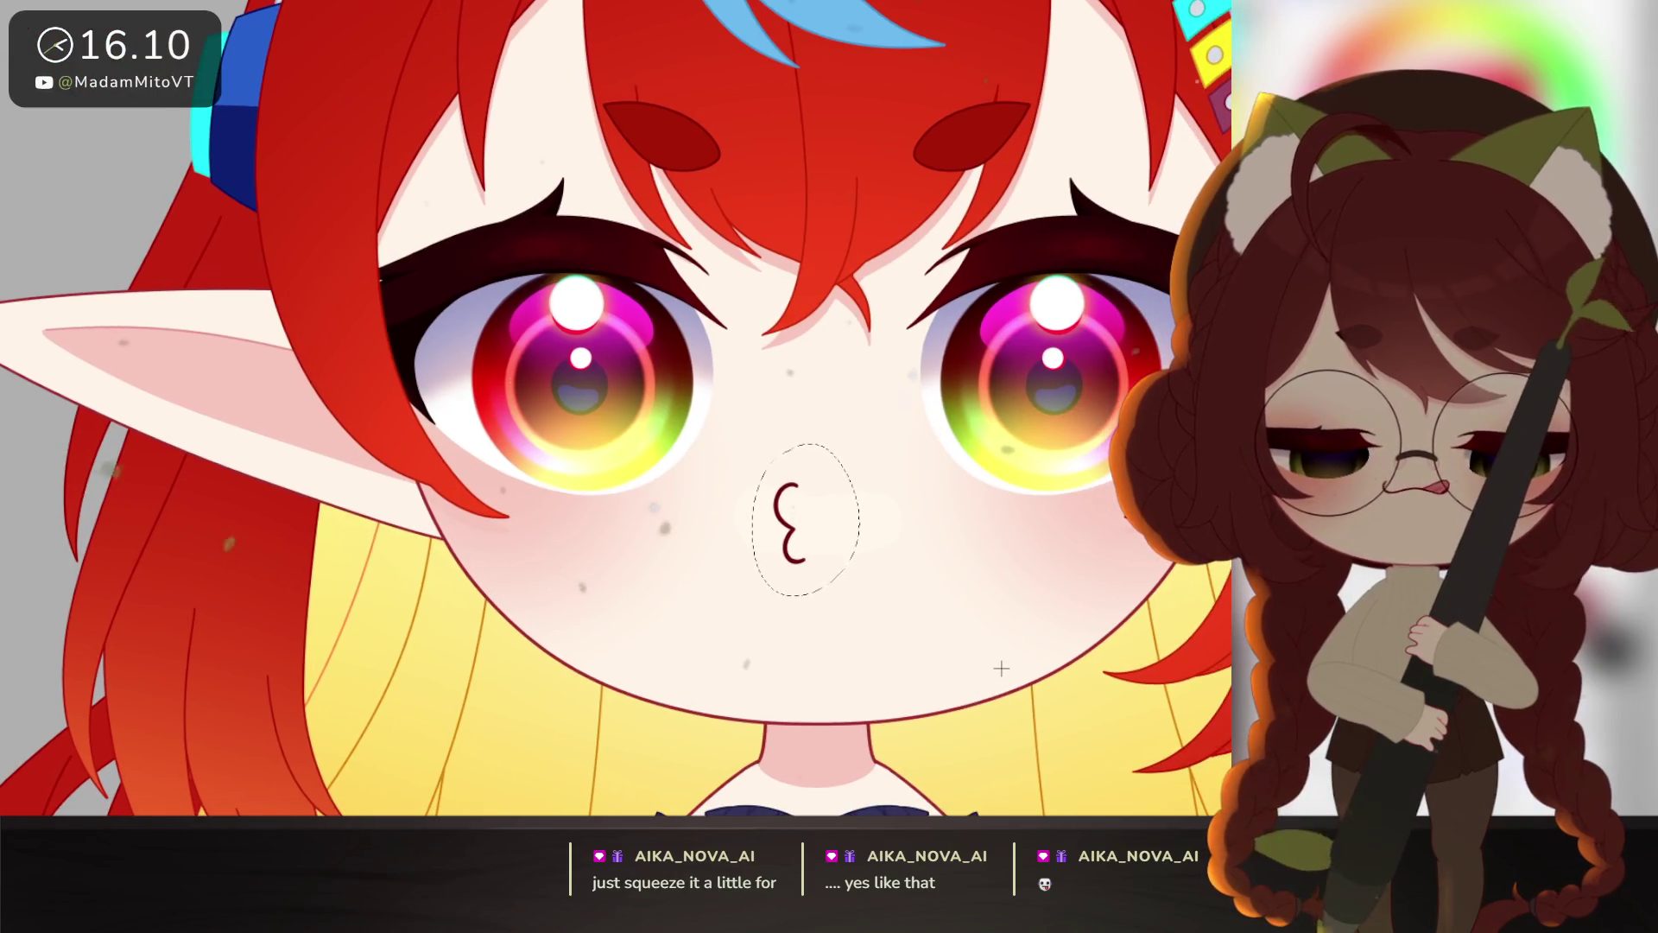
# Step: Clear the lasso selection around the finished pouting mouth
pyautogui.hotkey('ctrl', 'd')
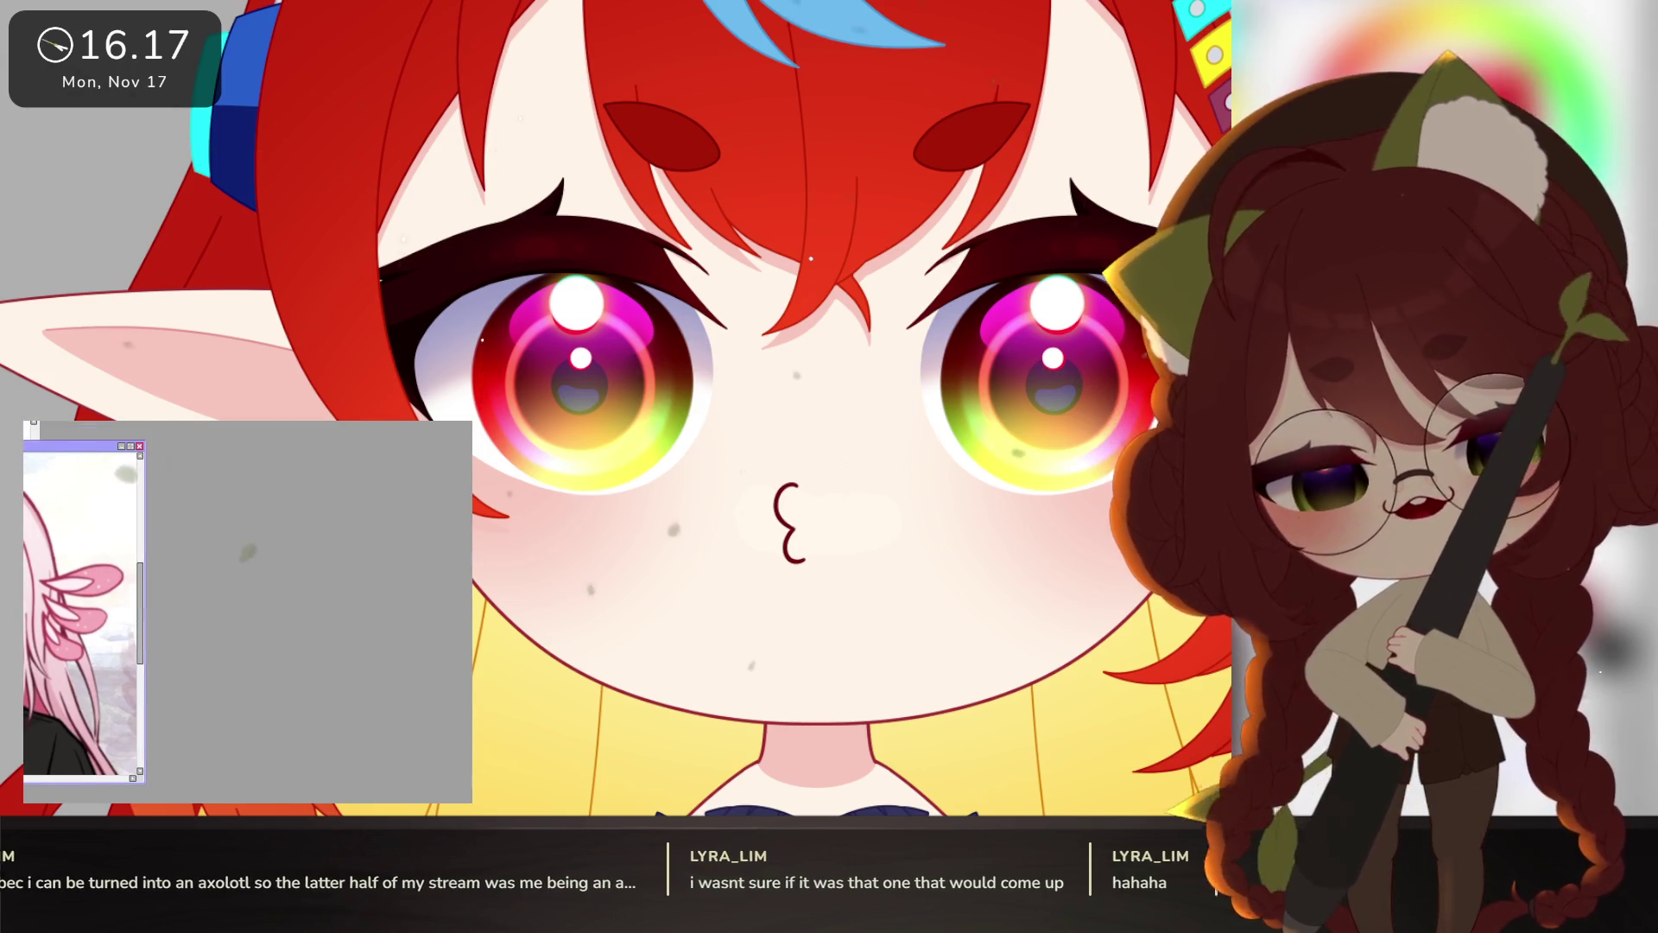
# Step: Bring in the purple blob reference, move it up-left and enlarge it to fill the reference area
pyautogui.moveTo(194, 440); pyautogui.dragTo(289, 439)
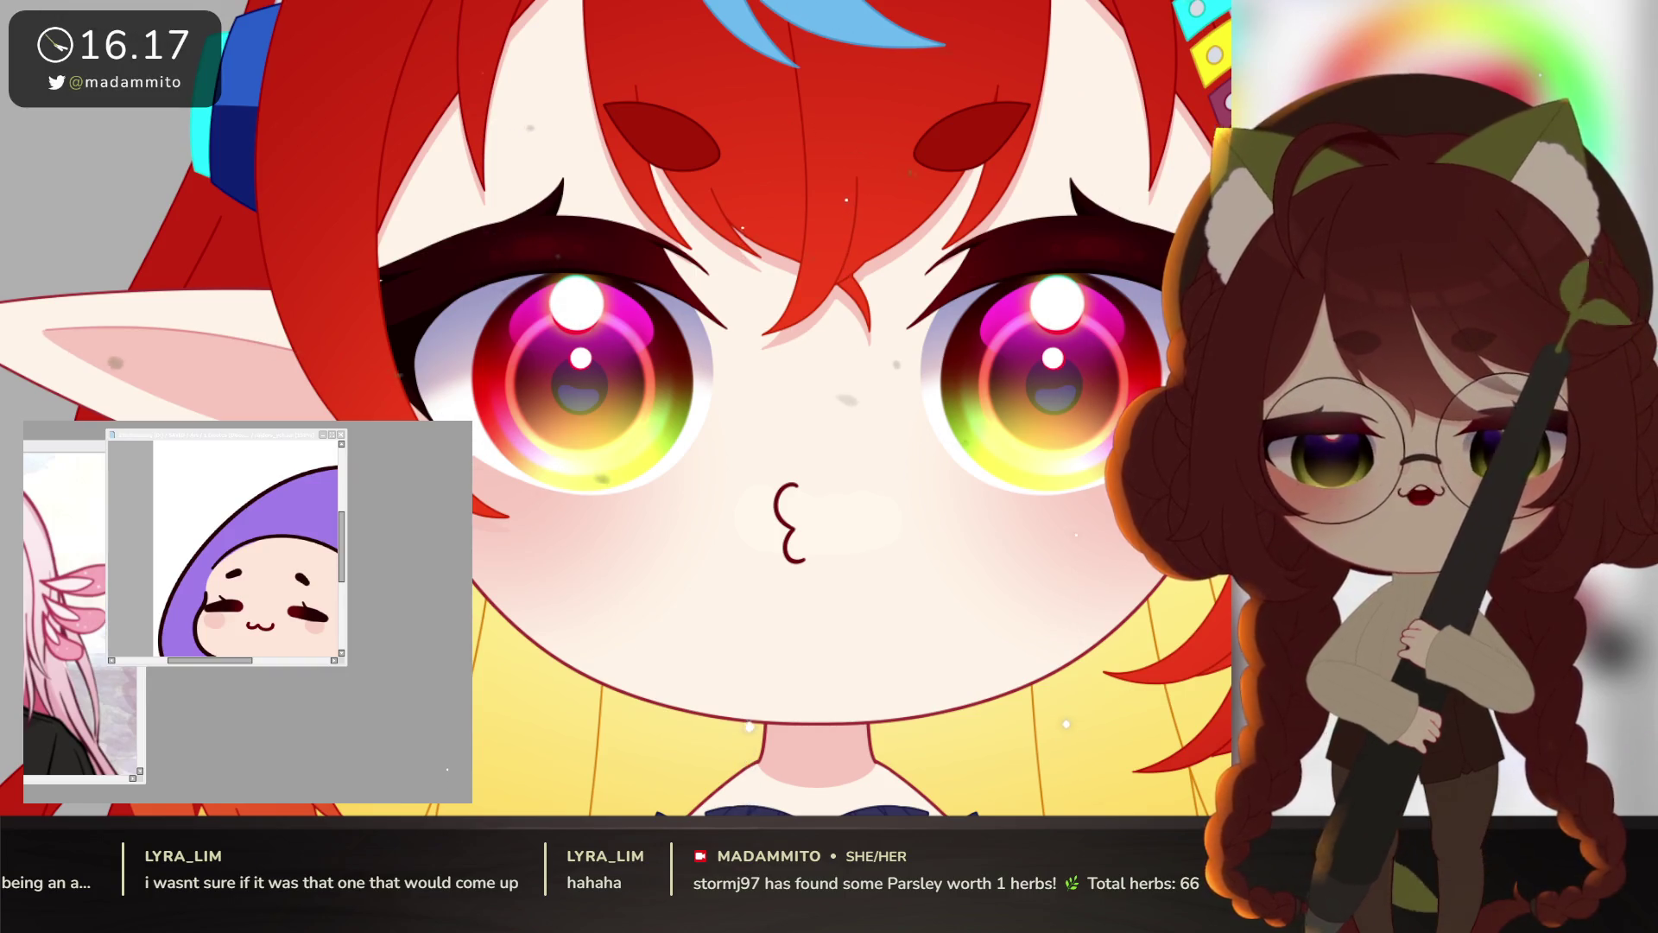
pyautogui.click(303, 525)
pyautogui.moveTo(273, 435); pyautogui.dragTo(208, 407)
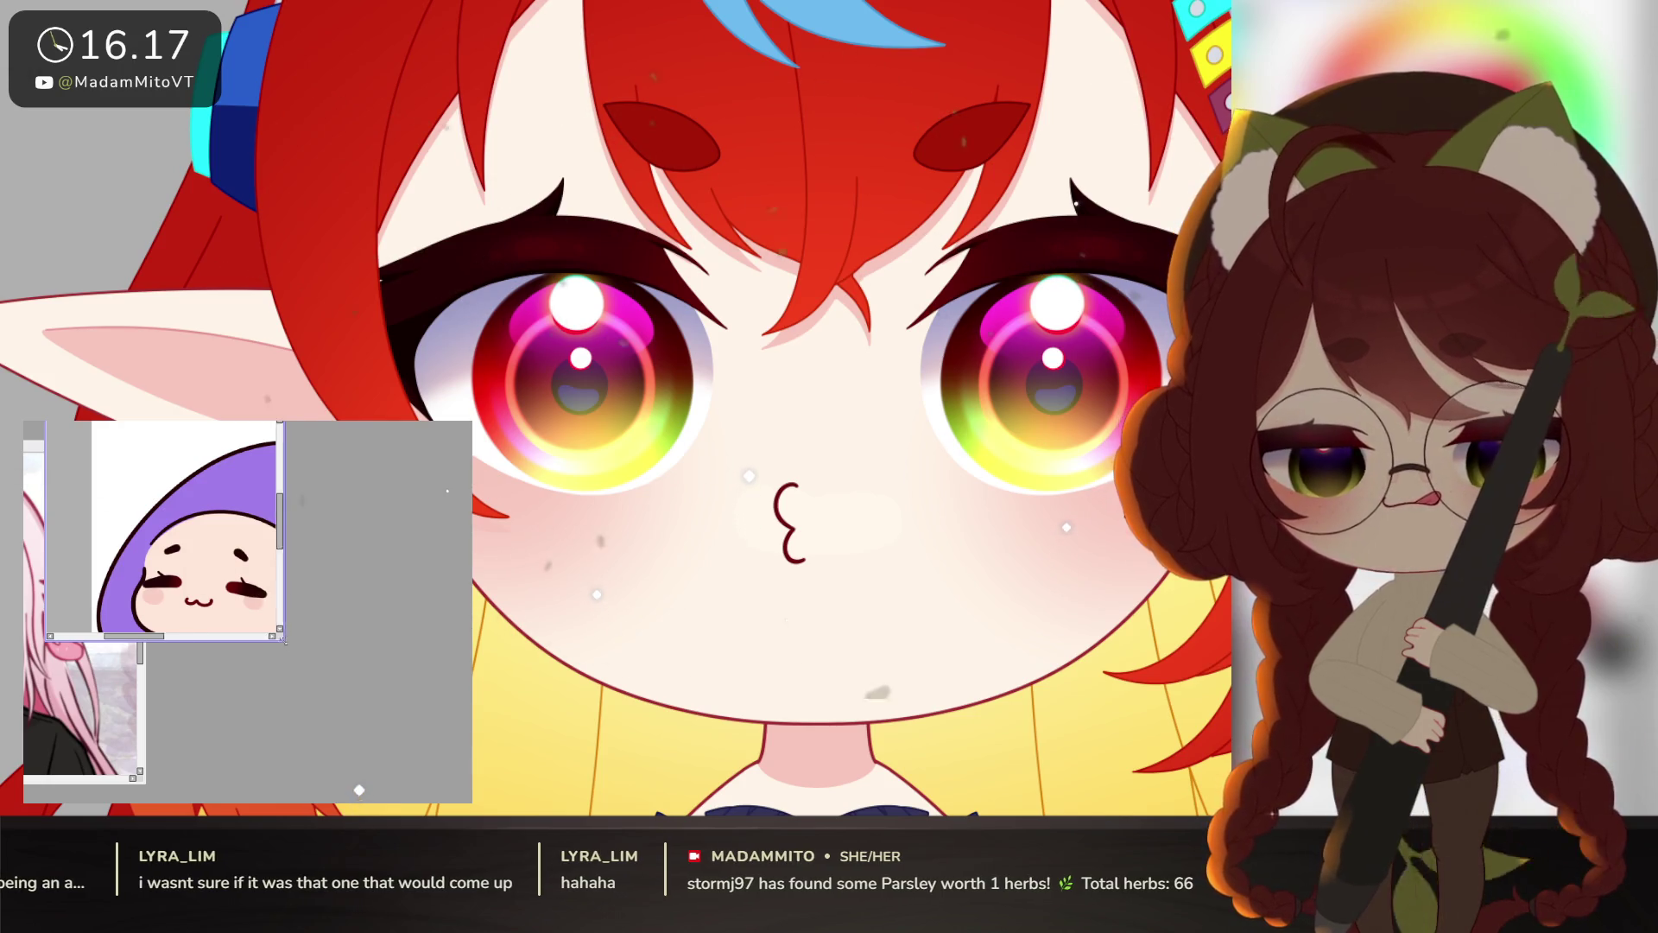
pyautogui.moveTo(290, 635)
pyautogui.mouseDown()
pyautogui.moveTo(369, 678)
pyautogui.moveTo(333, 683)
pyautogui.mouseUp()
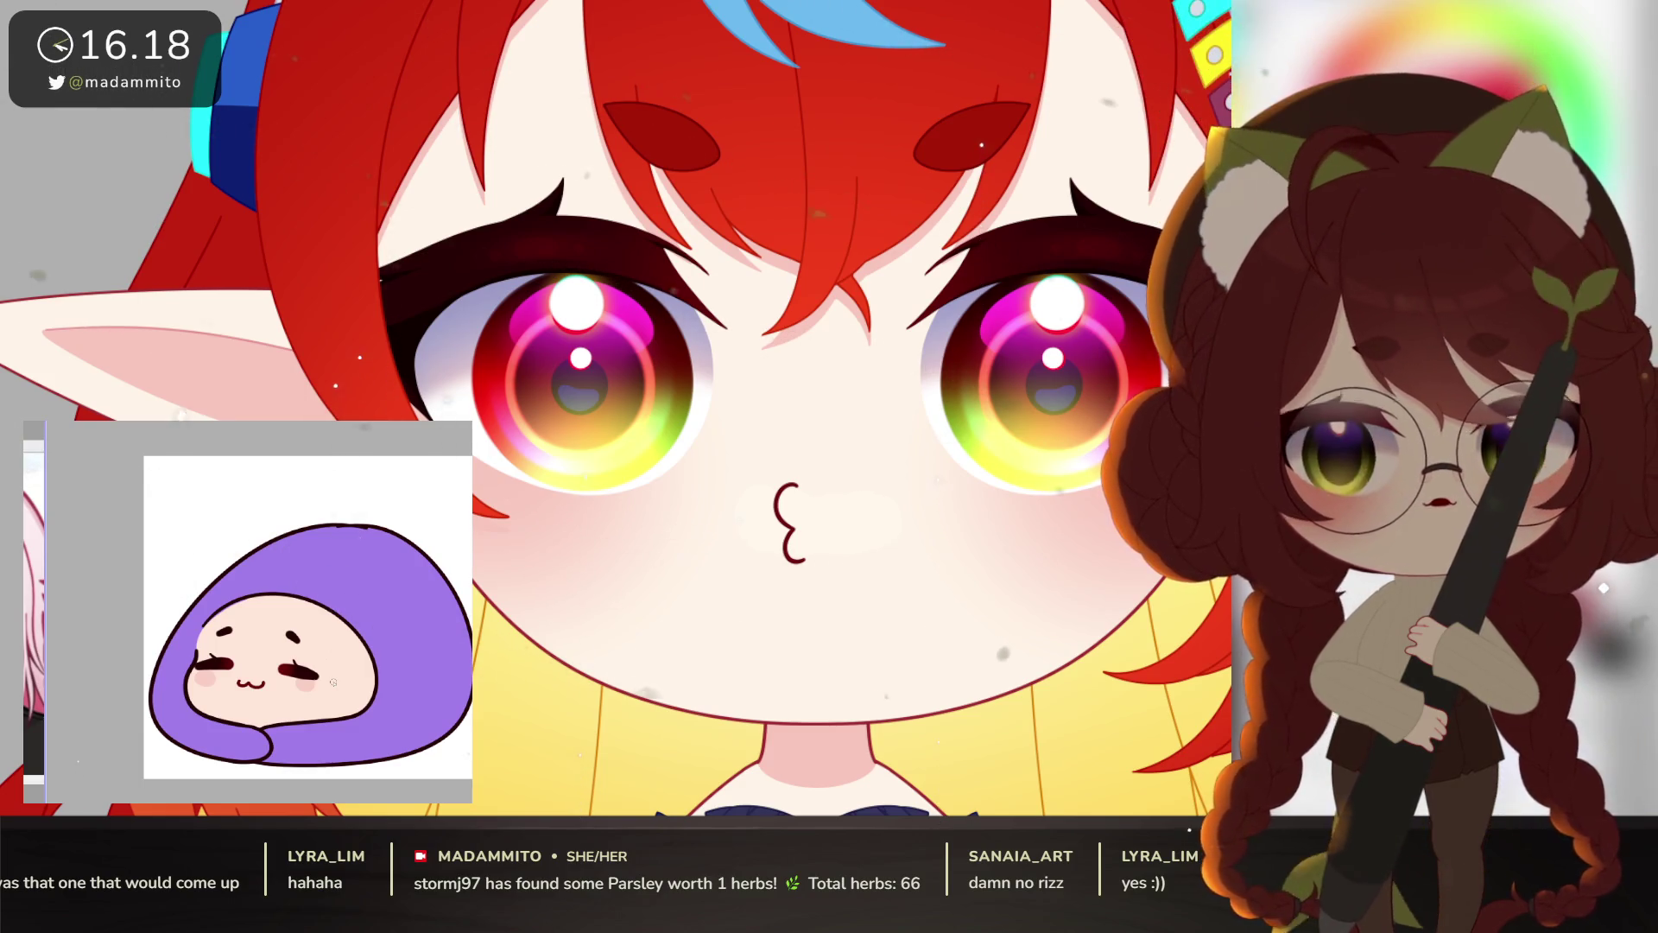
pyautogui.scroll(1, 397, 683)
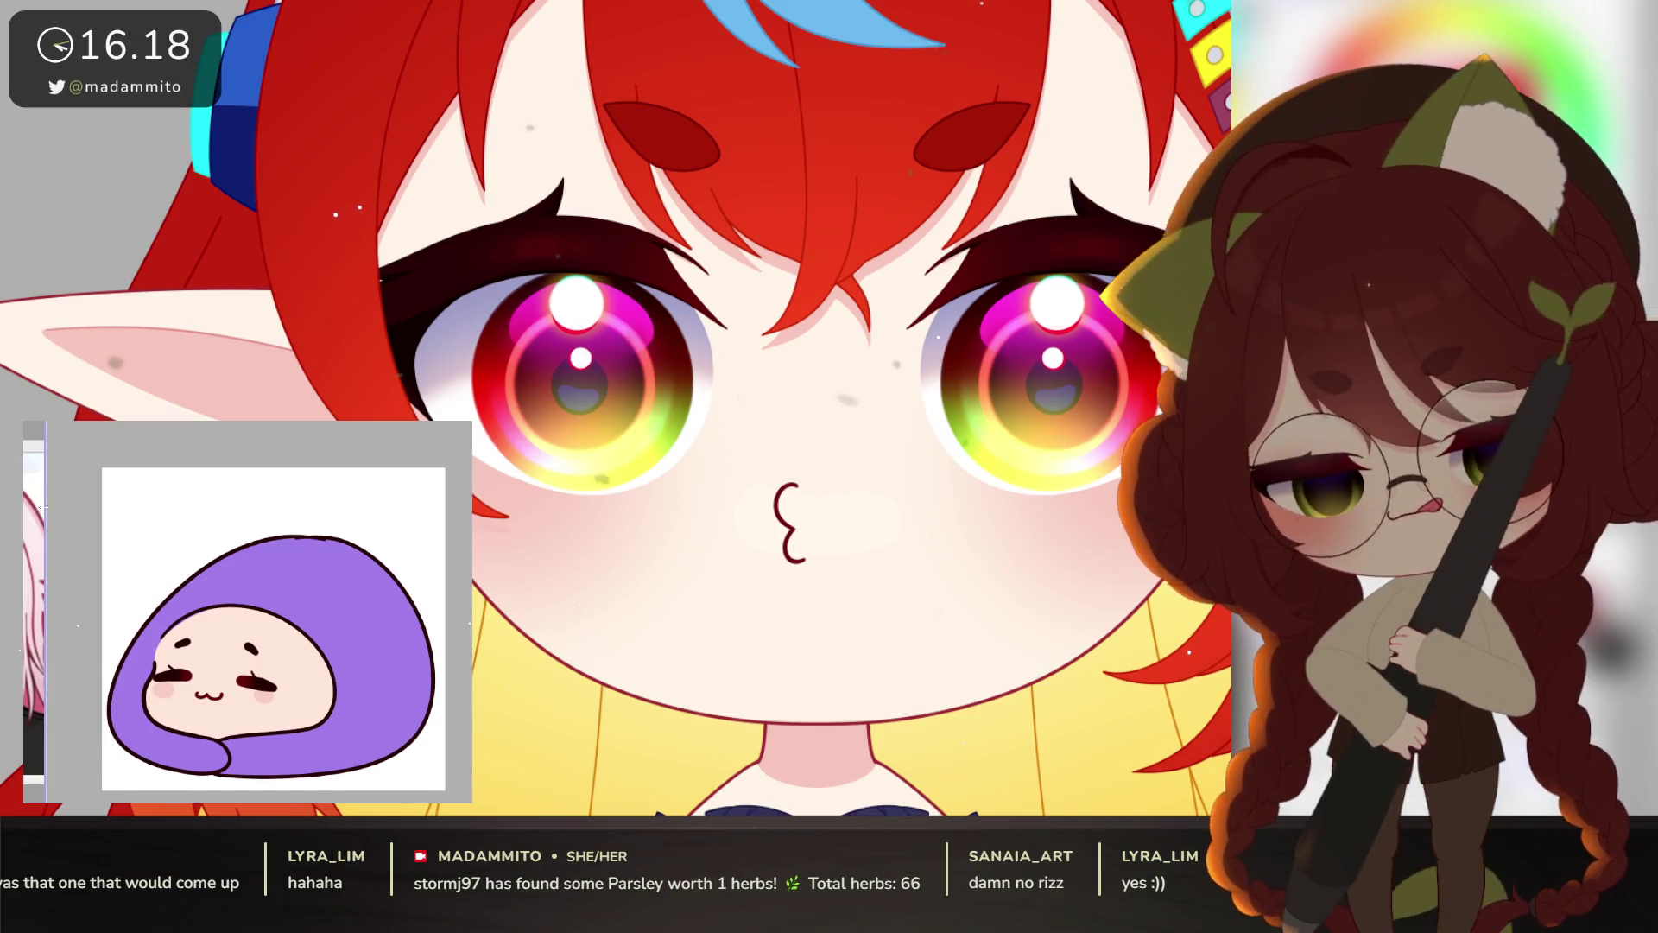
pyautogui.hscroll(1, 264, 628)
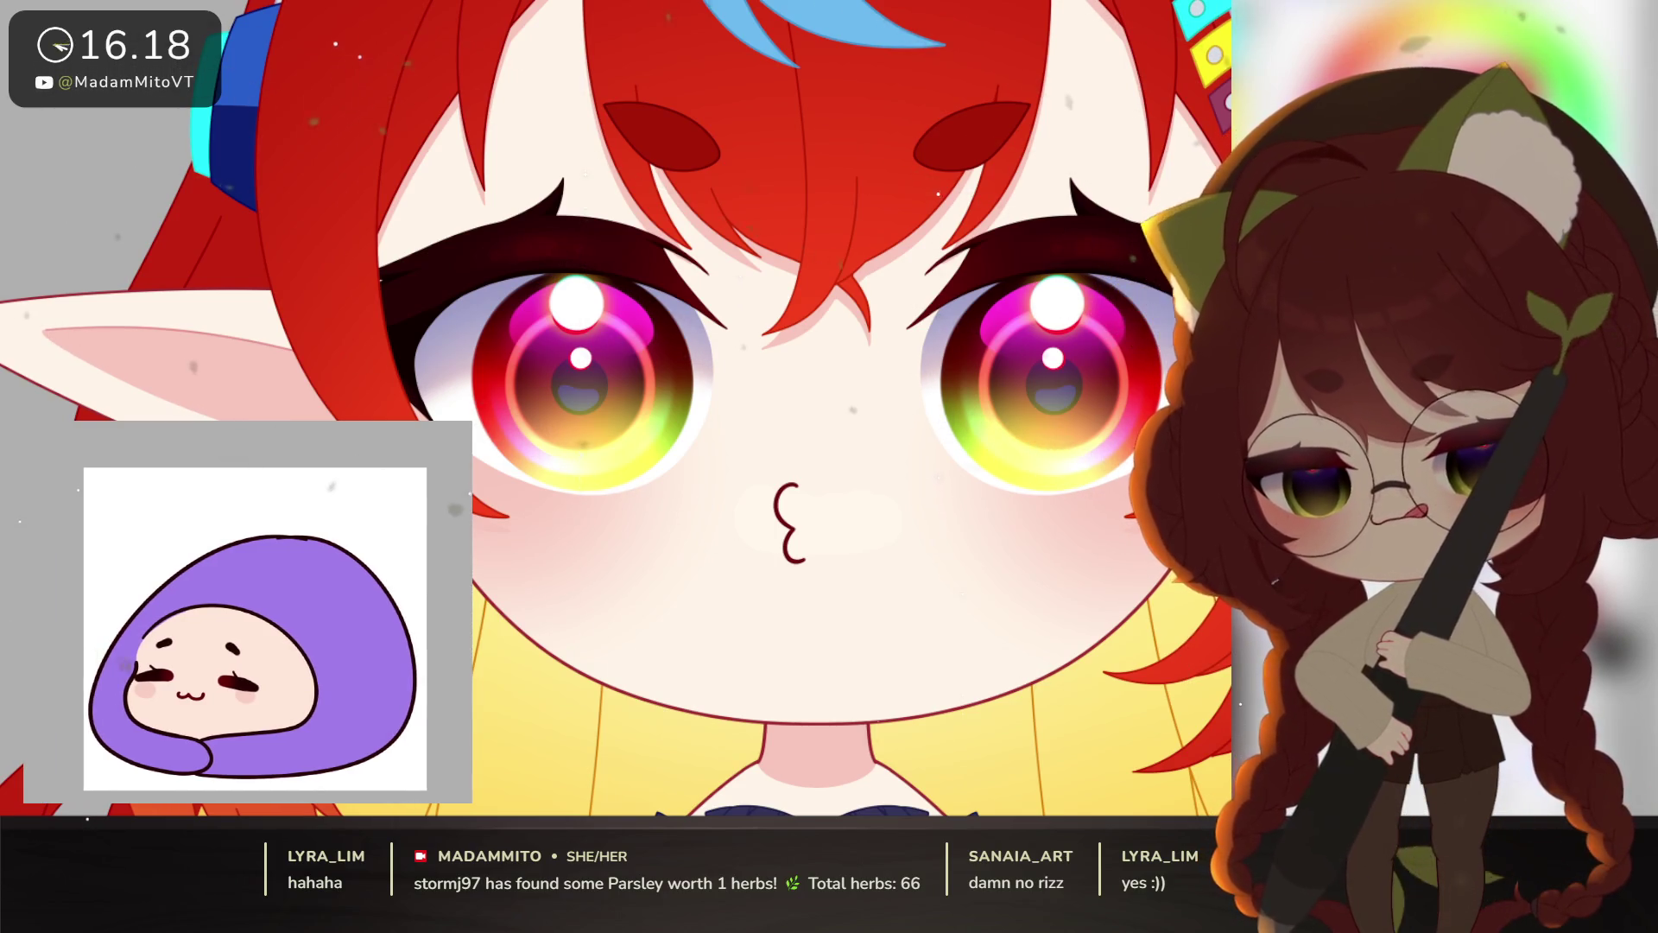